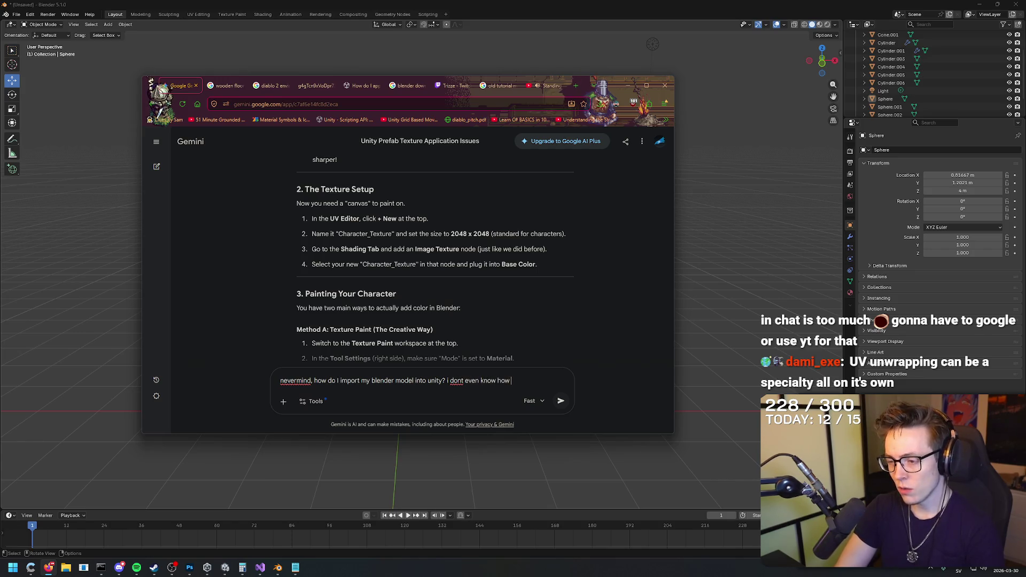
pyautogui.write('to save it')
# Step: Send the Gemini question on importing the Blender model into Unity, read the answer, minimize Chrome
pyautogui.press('Return')
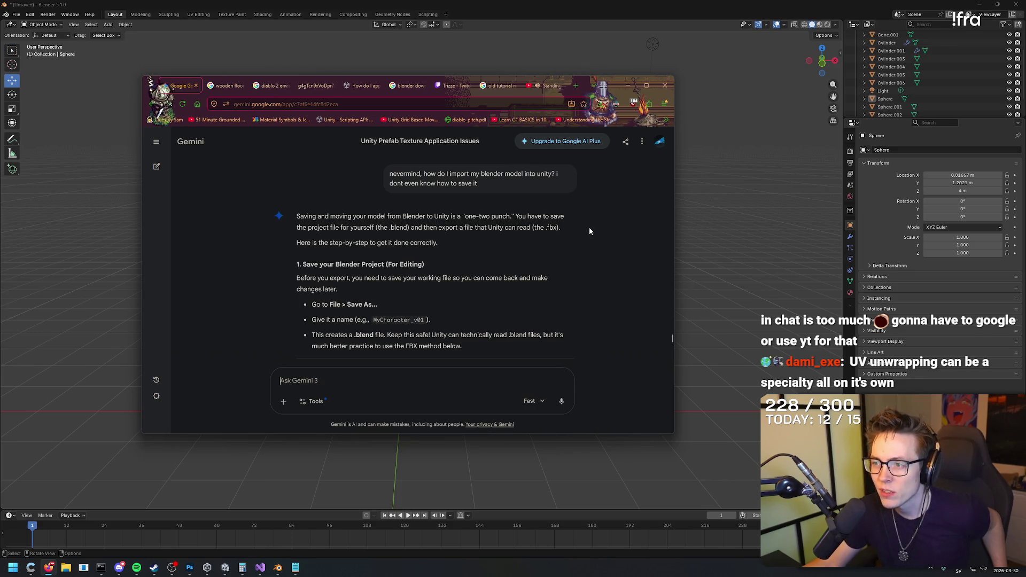
pyautogui.scroll(-3, 590, 230)
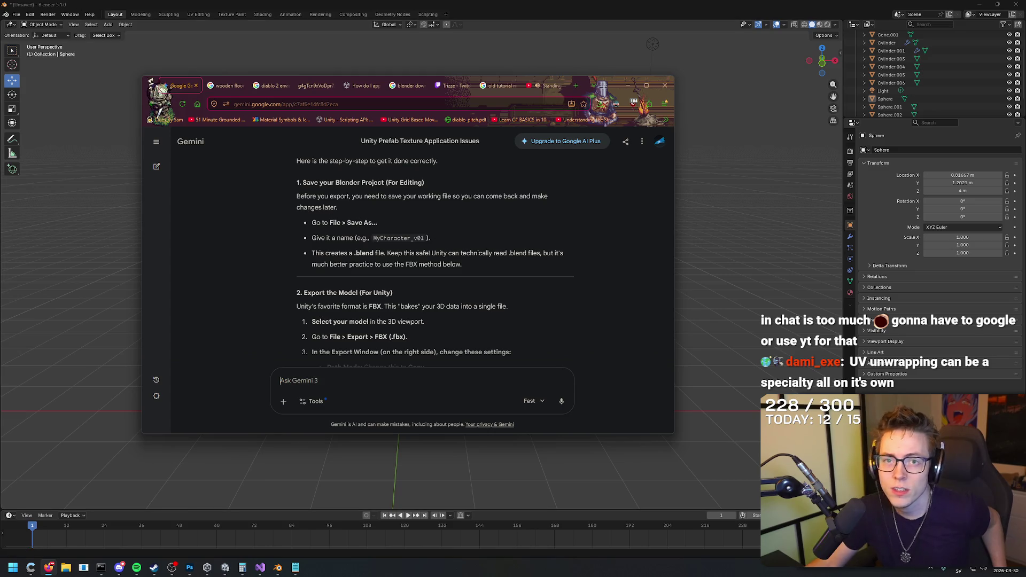
pyautogui.click(47, 15)
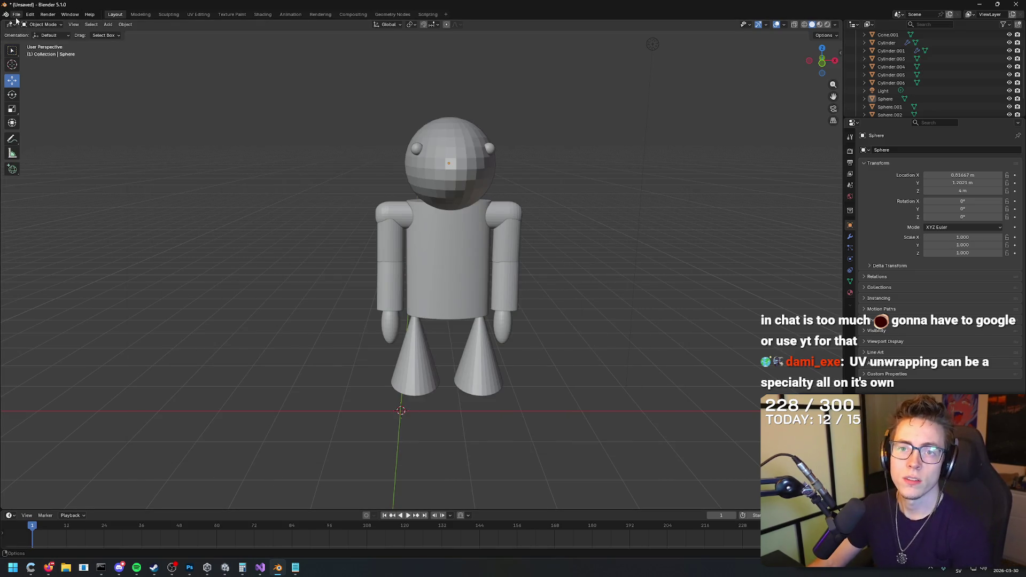
# Step: Save the character as Placeholder character.blend in D:\Unity Game Projects\Blender Models
pyautogui.click(15, 15)
pyautogui.moveTo(35, 138)
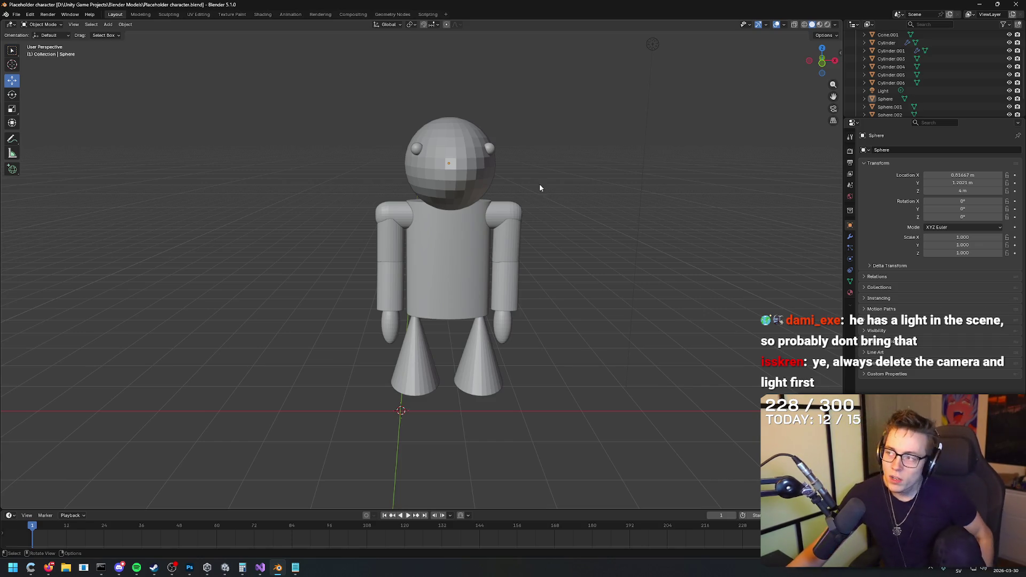
# Step: Delete the Light and Camera objects from the scene
pyautogui.scroll(-2, 904, 71)
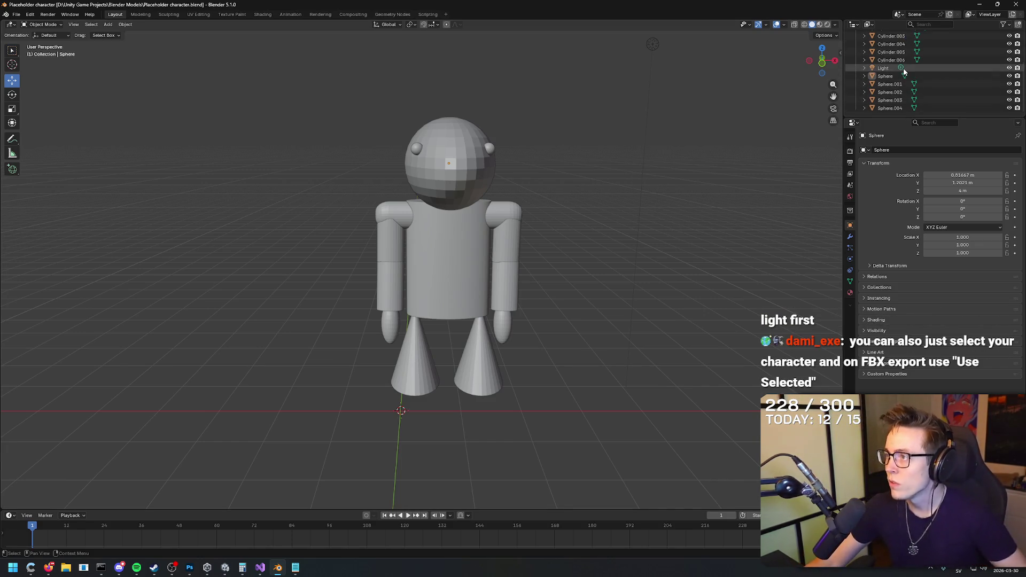
pyautogui.click(903, 69)
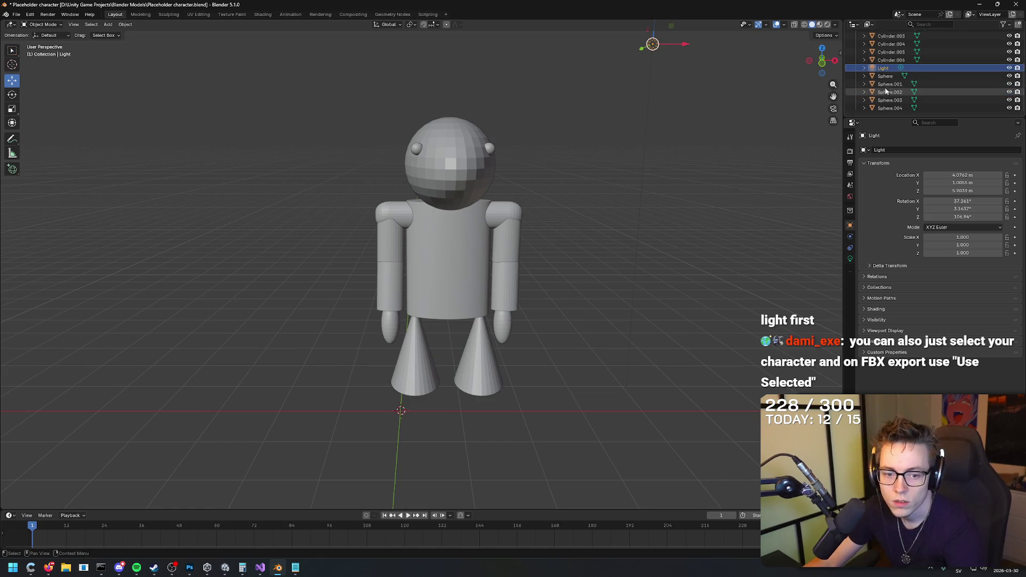
pyautogui.press('Delete')
pyautogui.scroll(4, 912, 68)
pyautogui.click(897, 51)
pyautogui.press('Delete')
# Step: Box-select every part of the placeholder character in the viewport
pyautogui.scroll(-2, 900, 63)
pyautogui.scroll(2, 899, 63)
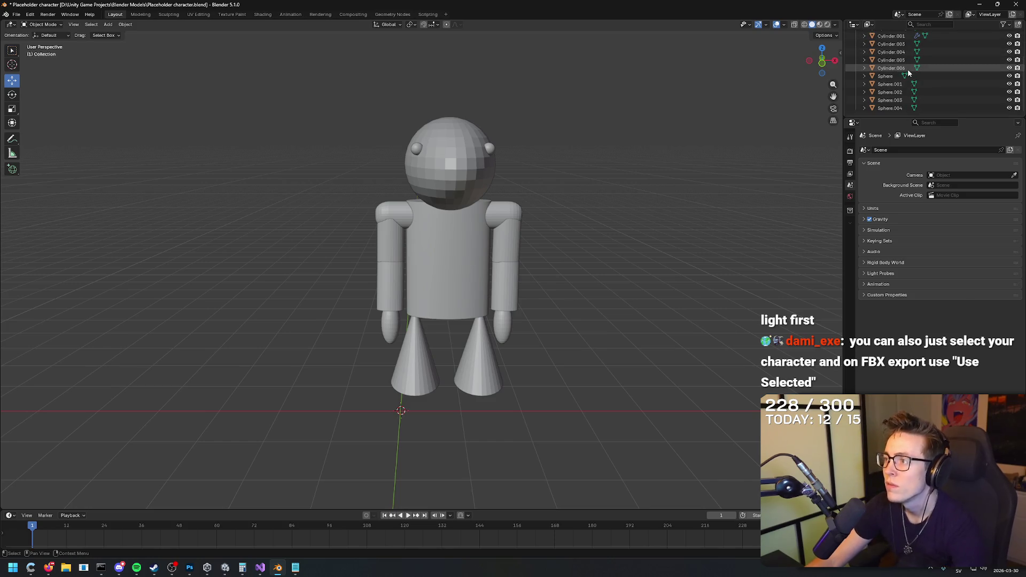
pyautogui.rightClick(636, 60)
pyautogui.rightClick(642, 150)
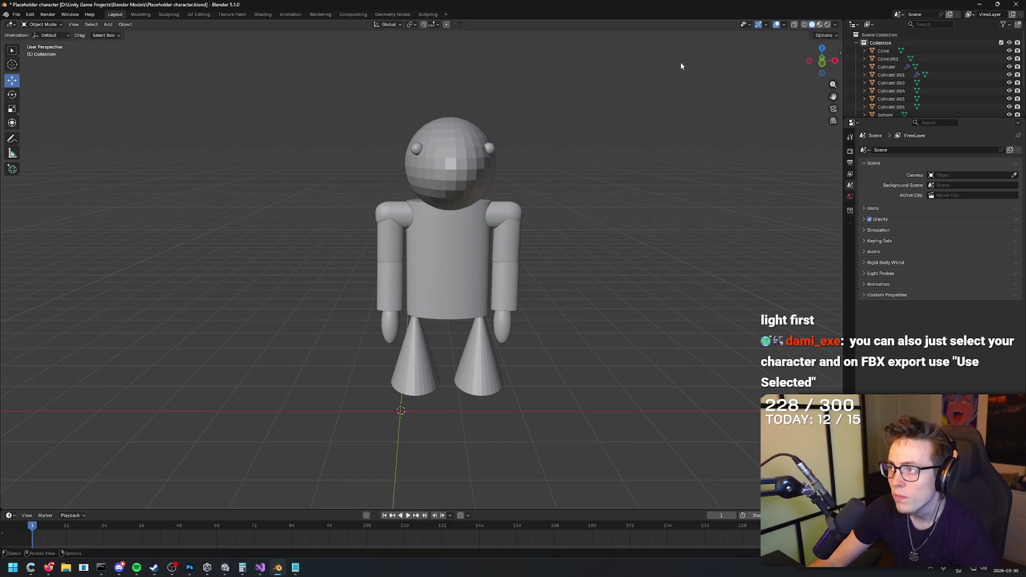
pyautogui.click(883, 51)
pyautogui.click(620, 160)
pyautogui.rightClick(620, 159)
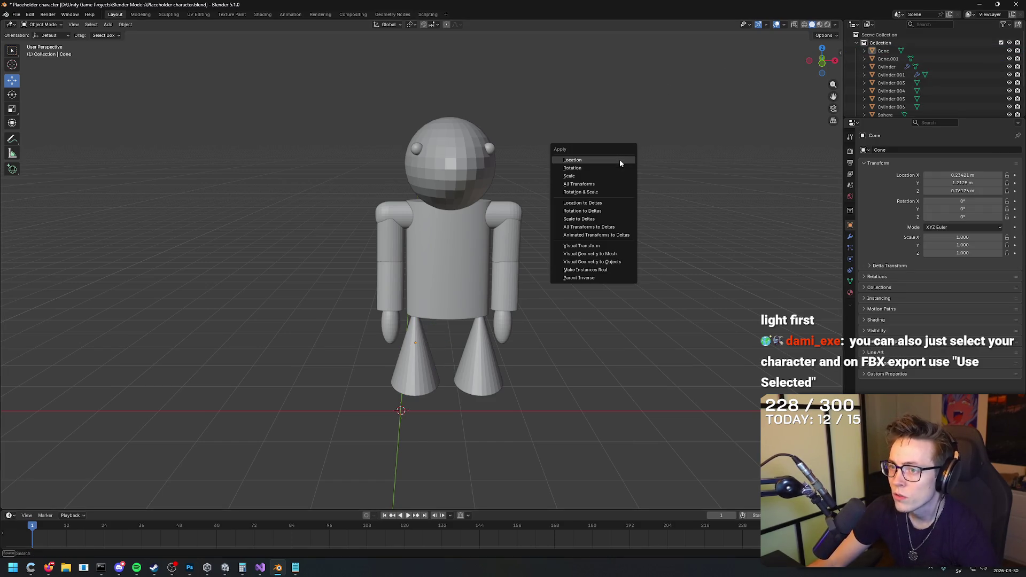
pyautogui.click(11, 51)
pyautogui.rightClick(630, 110)
pyautogui.press('b')
pyautogui.moveTo(629, 80)
pyautogui.mouseDown()
pyautogui.moveTo(223, 447)
pyautogui.moveTo(277, 354)
pyautogui.moveTo(364, 341)
pyautogui.moveTo(233, 370)
pyautogui.moveTo(256, 343)
pyautogui.mouseUp()
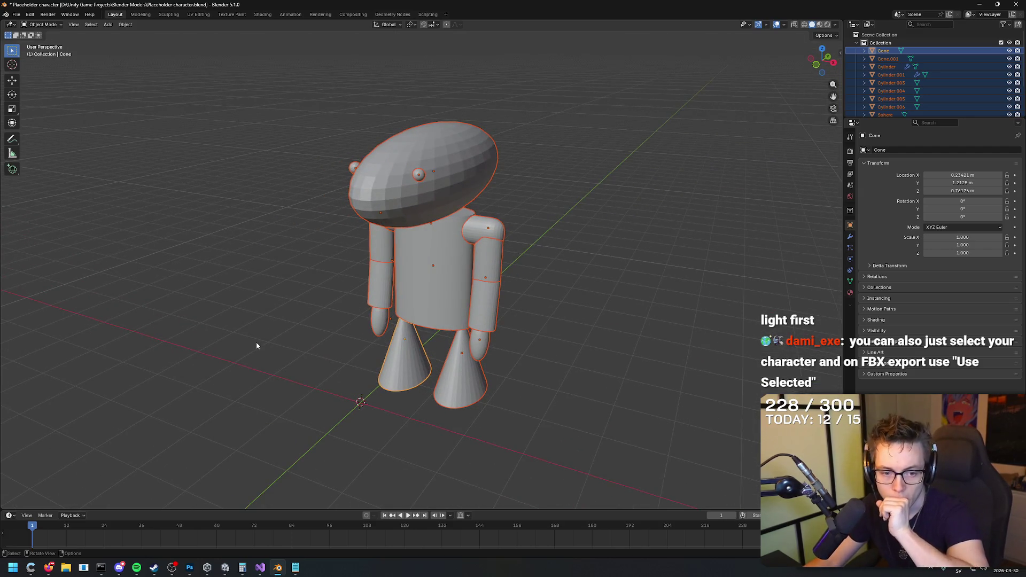
pyautogui.click(16, 15)
# Step: Start an FBX export and browse to Unity Game Projects > Project Tibiablo > Assets
pyautogui.moveTo(59, 135)
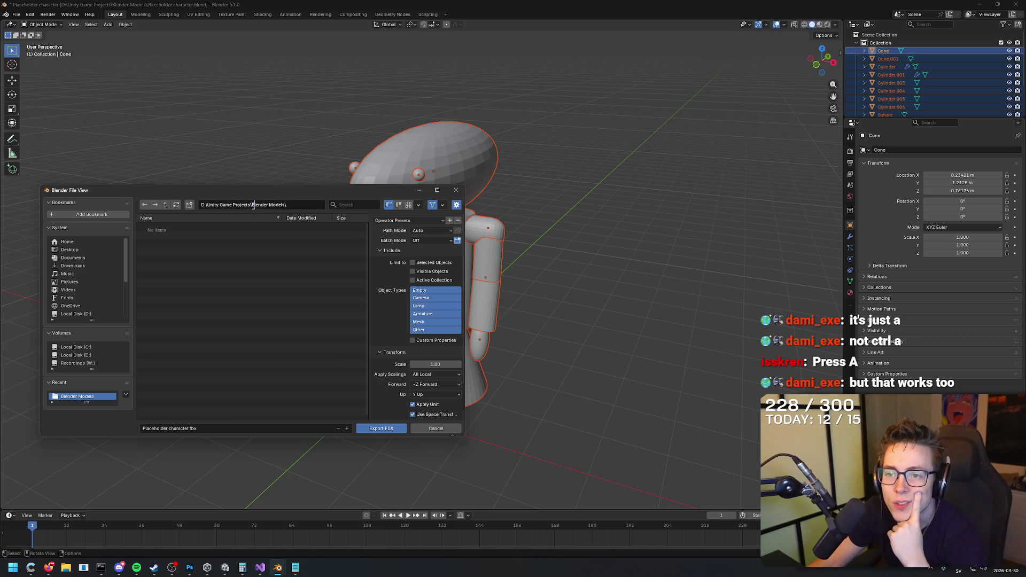
pyautogui.click(165, 207)
pyautogui.doubleClick(167, 230)
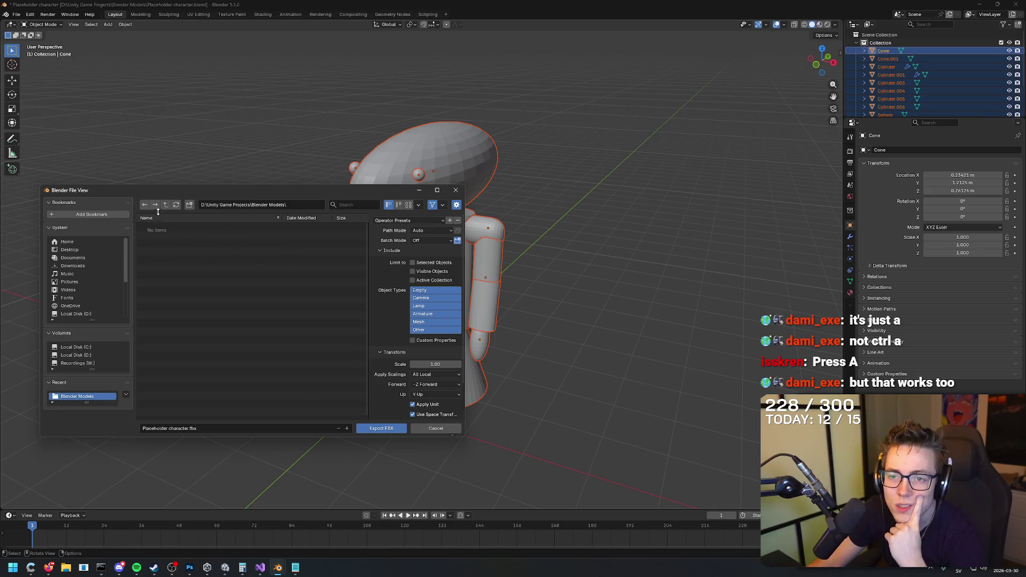
pyautogui.click(165, 205)
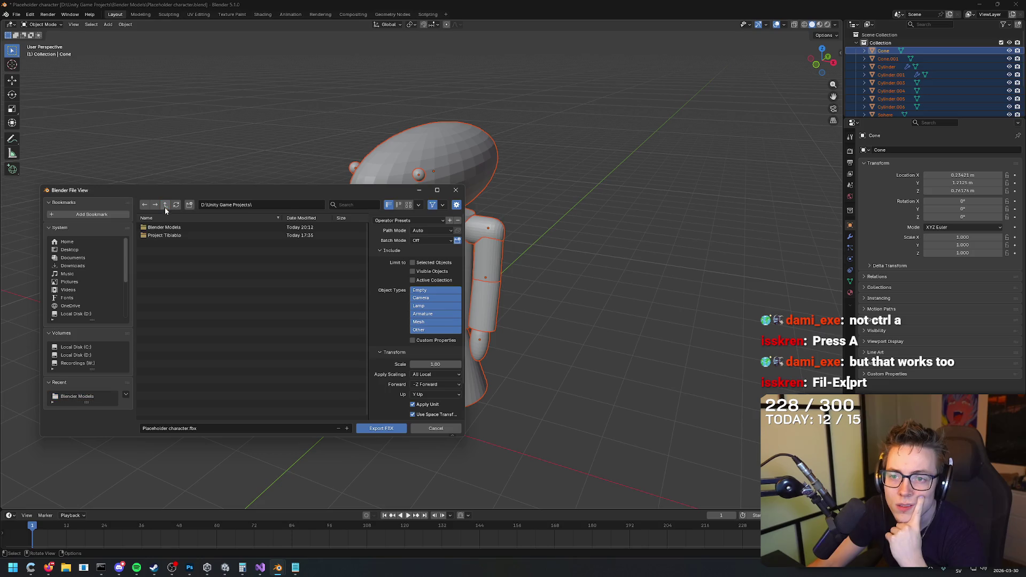
pyautogui.doubleClick(176, 236)
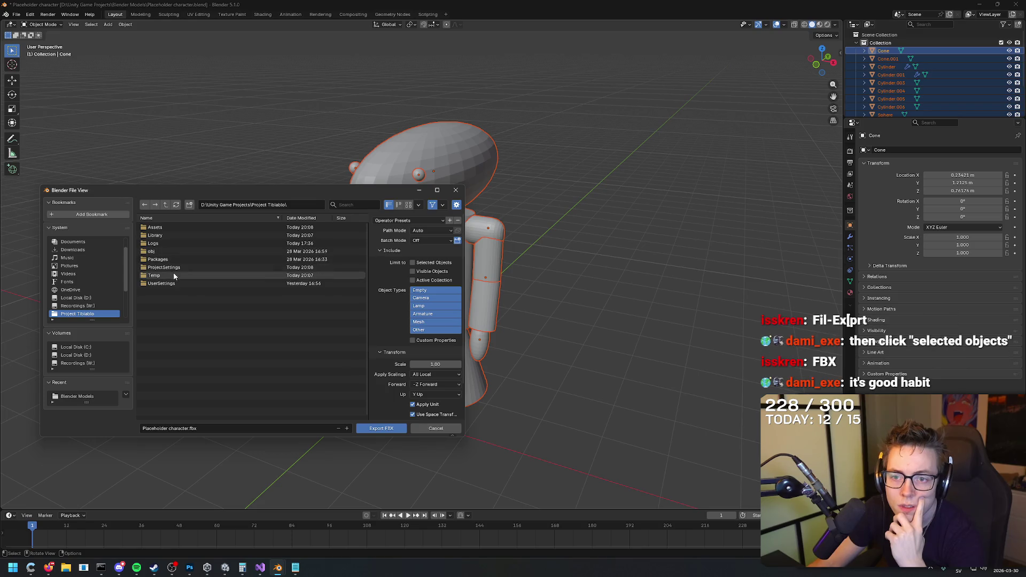
pyautogui.doubleClick(168, 226)
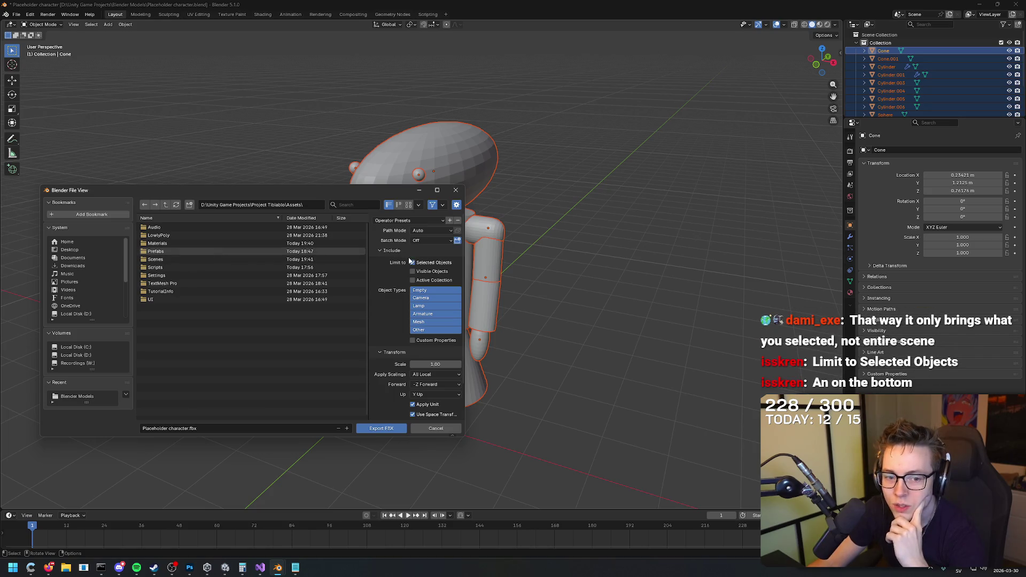
pyautogui.scroll(-3, 418, 284)
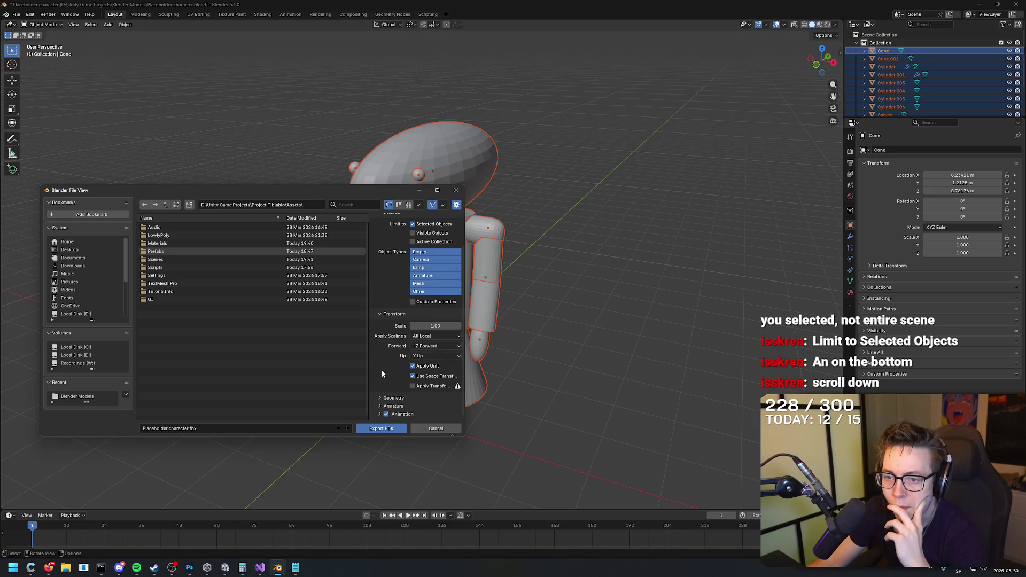
# Step: Review the Geometry and Armature FBX options and widen the export window, with Apply Transform on
pyautogui.scroll(3, 381, 373)
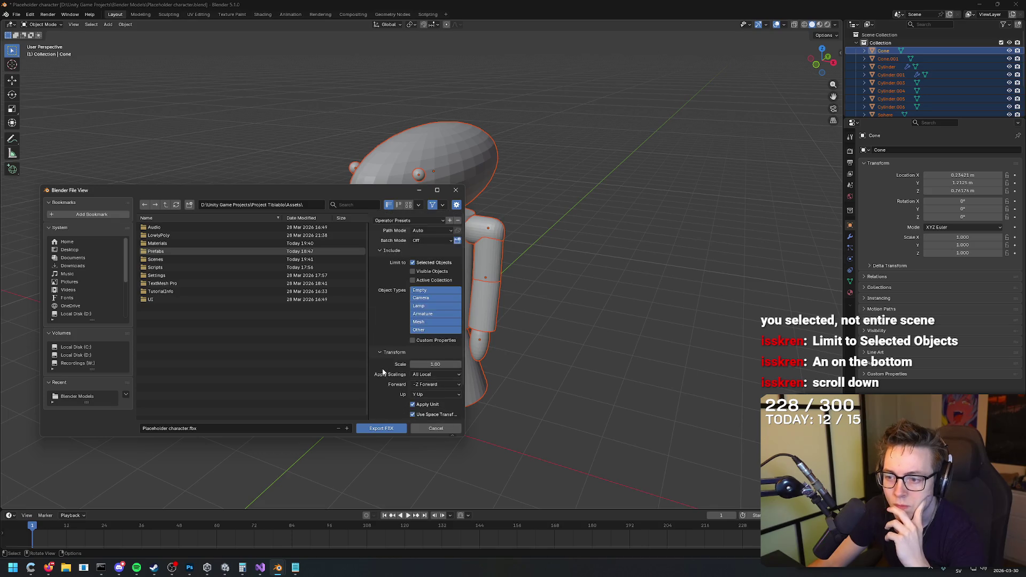
pyautogui.scroll(-3, 383, 373)
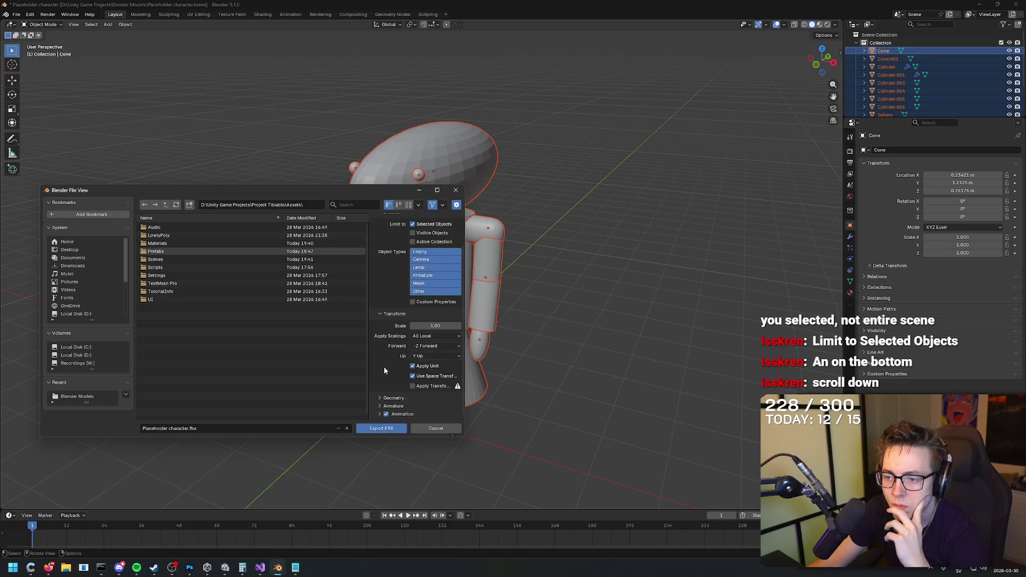
pyautogui.click(380, 398)
pyautogui.scroll(-5, 389, 363)
pyautogui.click(389, 351)
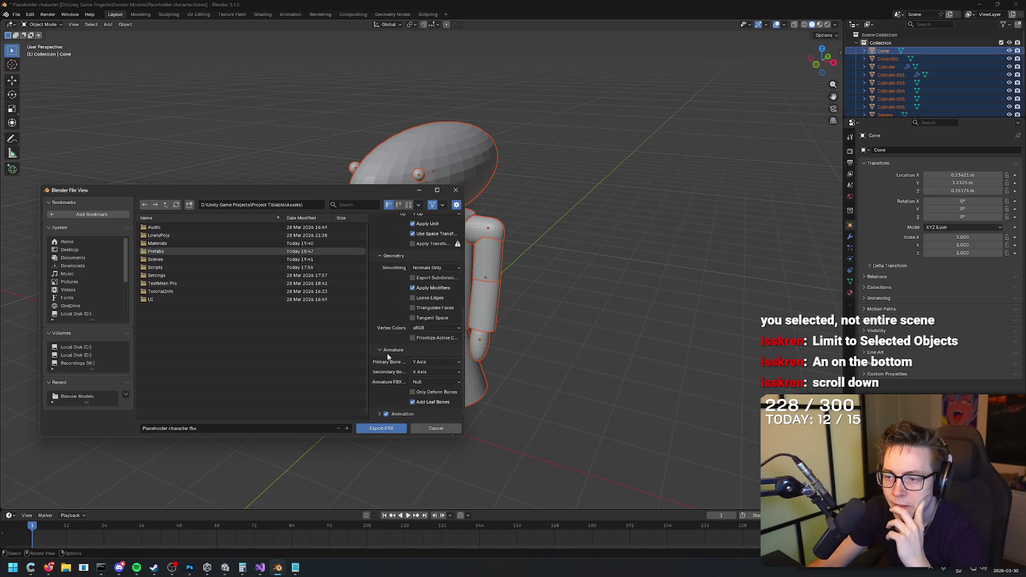
pyautogui.click(380, 256)
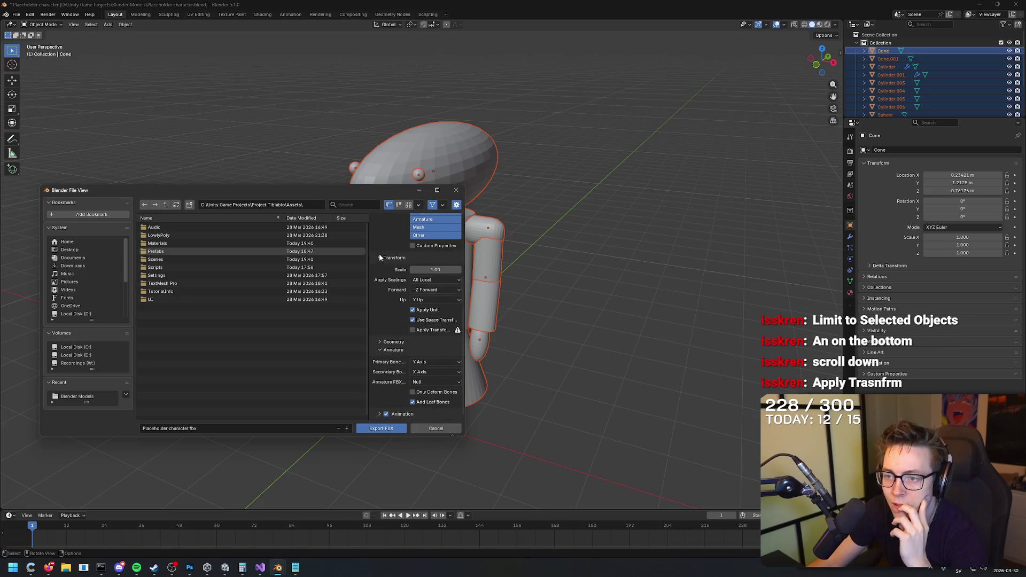
pyautogui.click(386, 349)
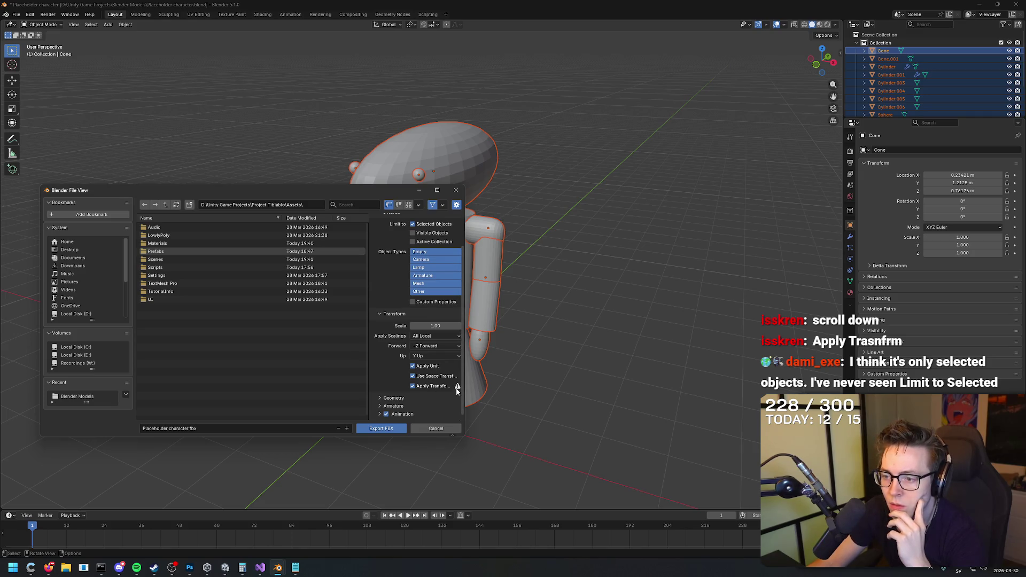
pyautogui.moveTo(518, 391); pyautogui.dragTo(582, 386)
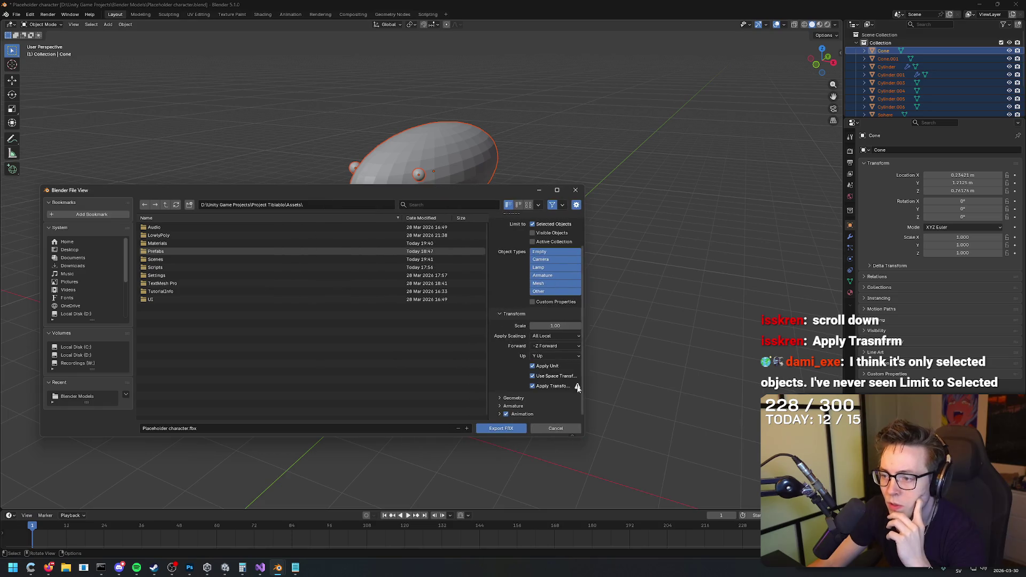
pyautogui.moveTo(487, 383); pyautogui.dragTo(369, 383)
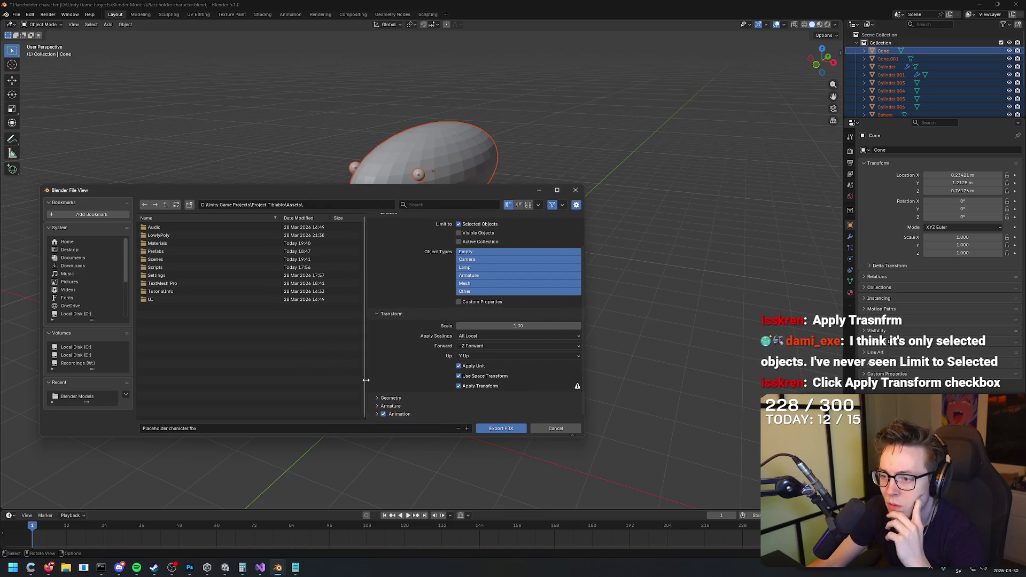
pyautogui.rightClick(507, 309)
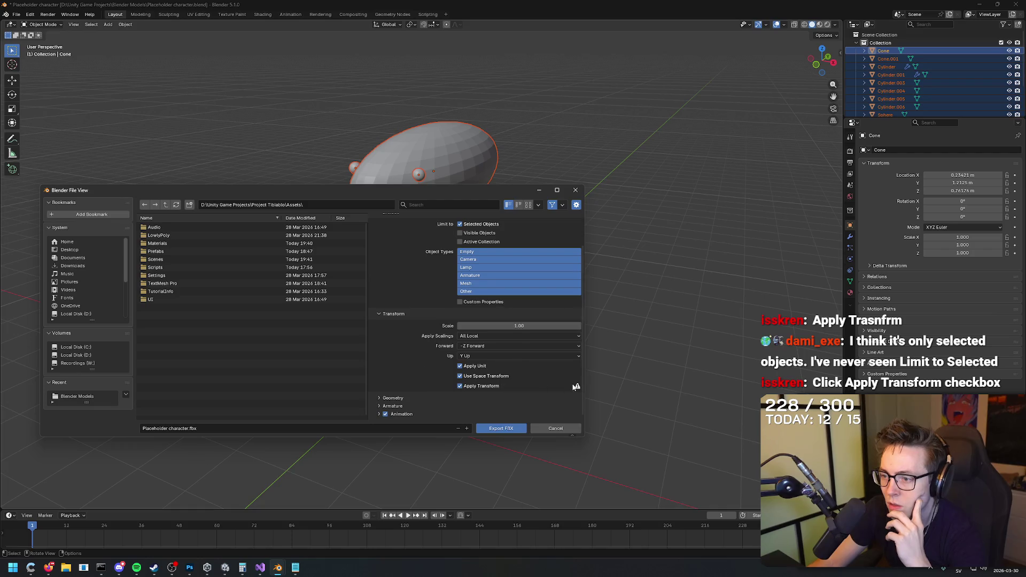
pyautogui.moveTo(367, 363)
pyautogui.mouseDown()
pyautogui.moveTo(493, 369)
pyautogui.moveTo(484, 369)
pyautogui.mouseUp()
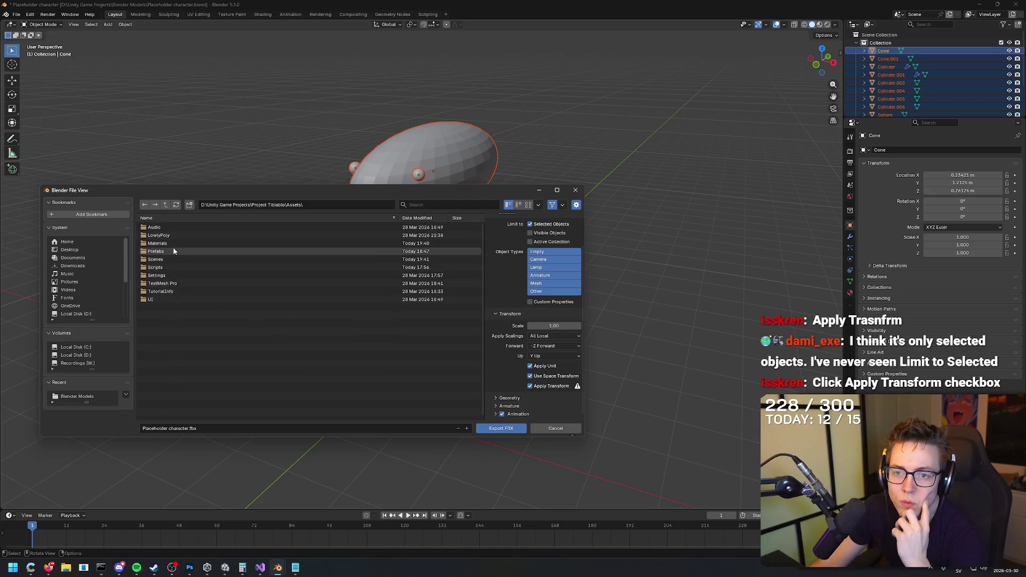
# Step: Create a Blender 3D Models folder in Assets and export Placeholder character.fbx into it
pyautogui.click(190, 205)
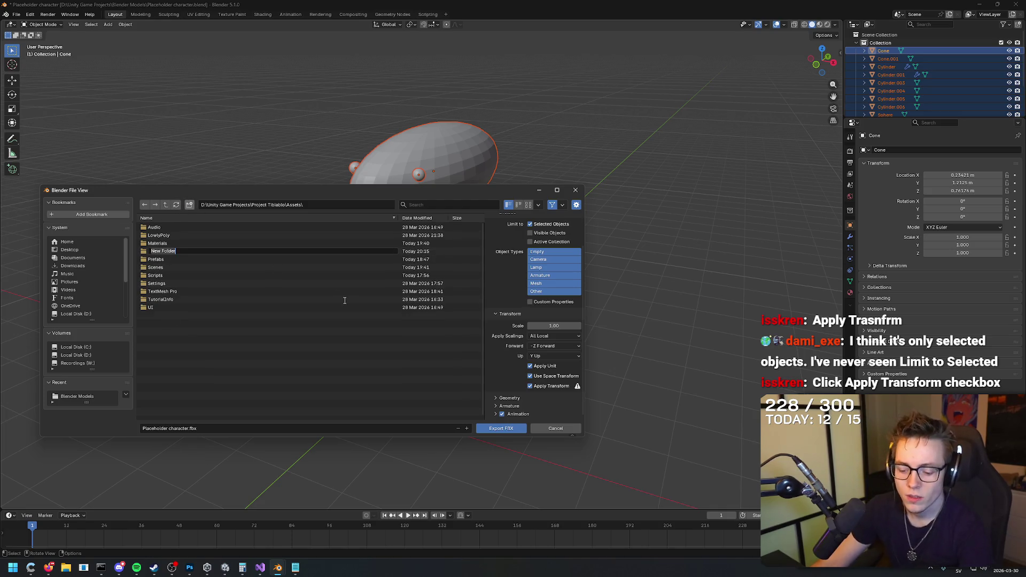
pyautogui.write('3d')
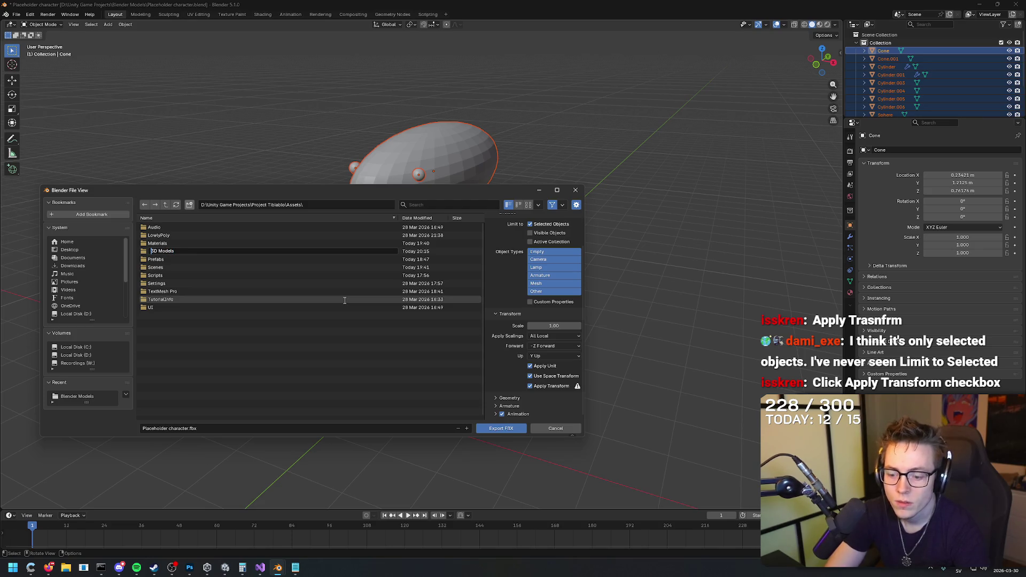
pyautogui.write('der')
pyautogui.press('Return')
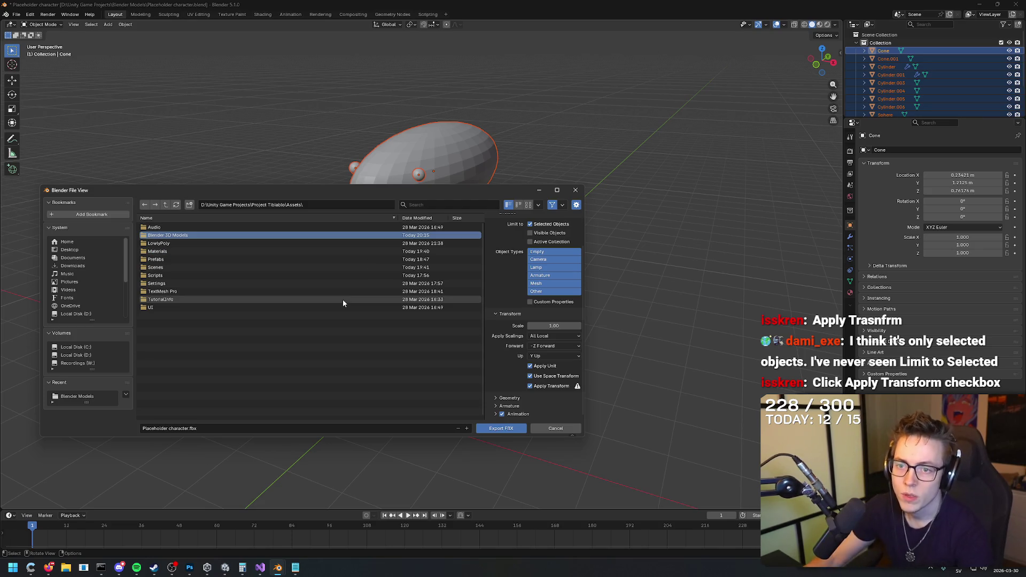
pyautogui.doubleClick(232, 235)
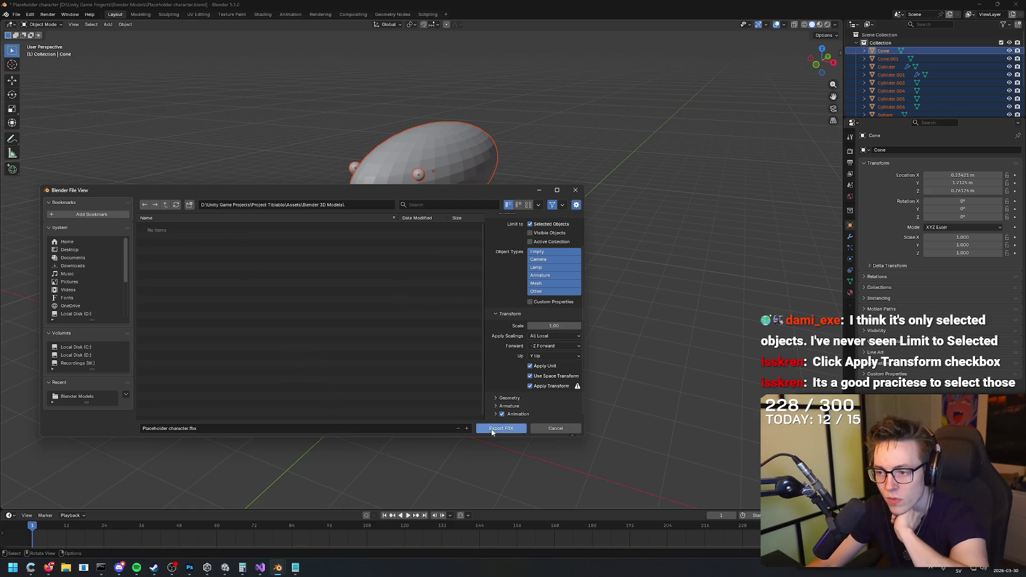
pyautogui.scroll(2, 541, 284)
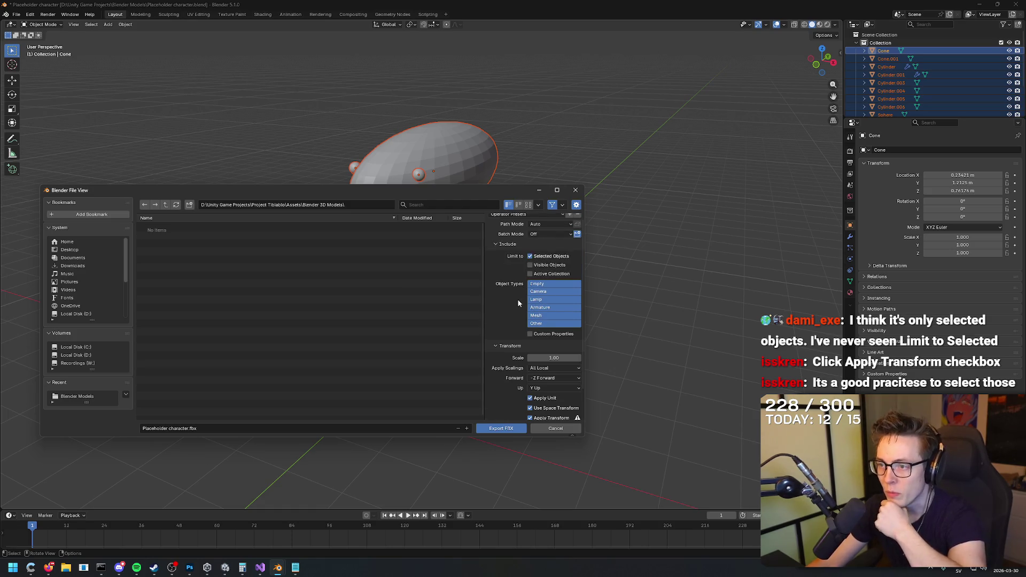
pyautogui.click(511, 429)
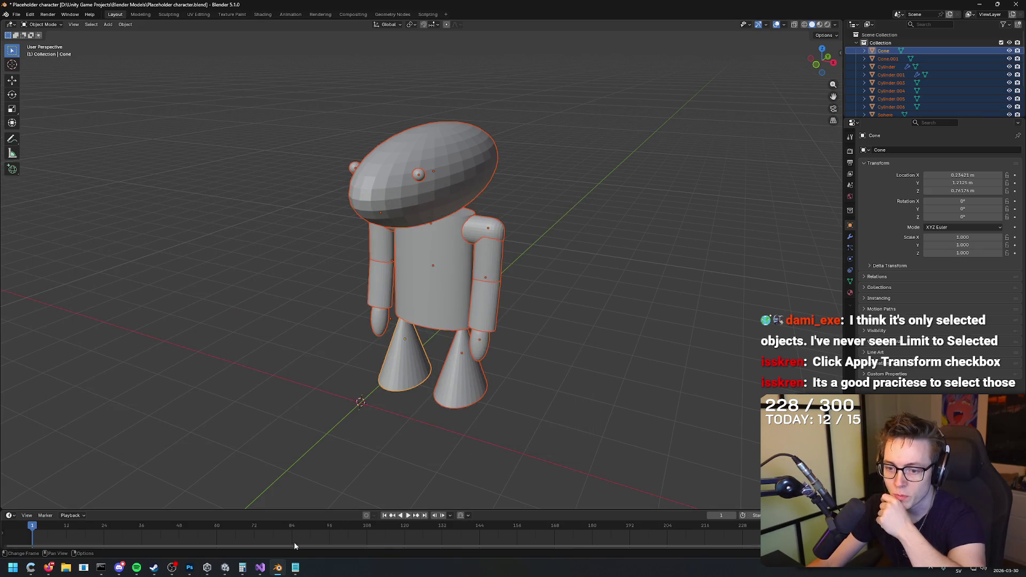
# Step: Switch to Unity, open the Blender 3D Models folder, and stop play mode
pyautogui.moveTo(225, 568)
pyautogui.click(196, 514)
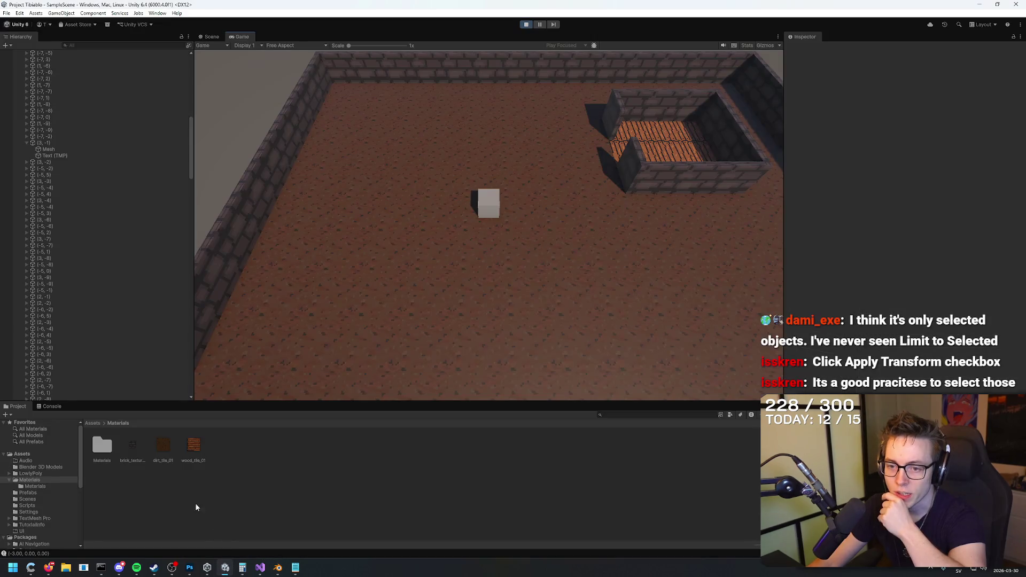
pyautogui.click(32, 473)
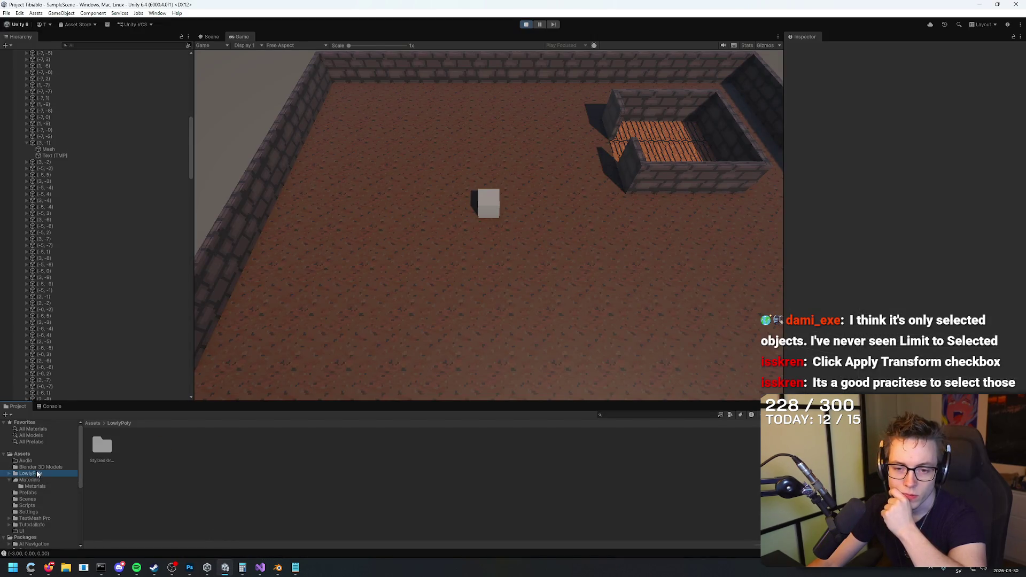
pyautogui.click(38, 468)
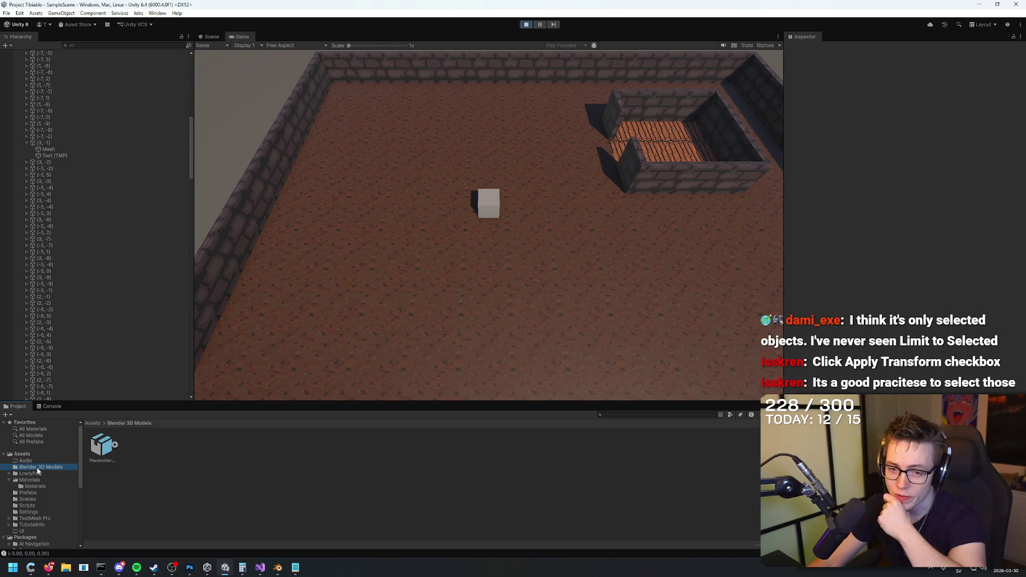
pyautogui.moveTo(102, 454); pyautogui.dragTo(290, 351)
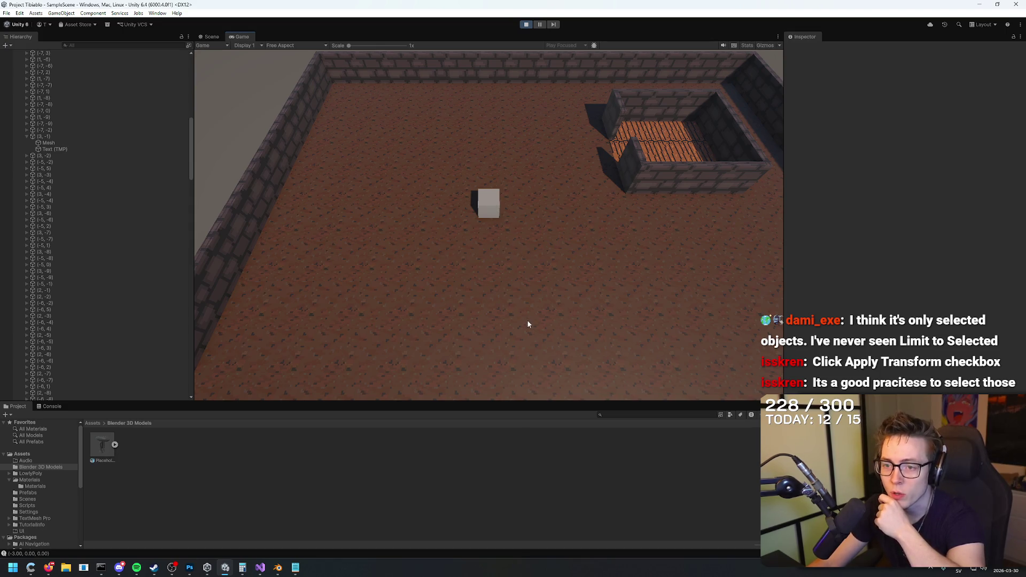
pyautogui.click(526, 24)
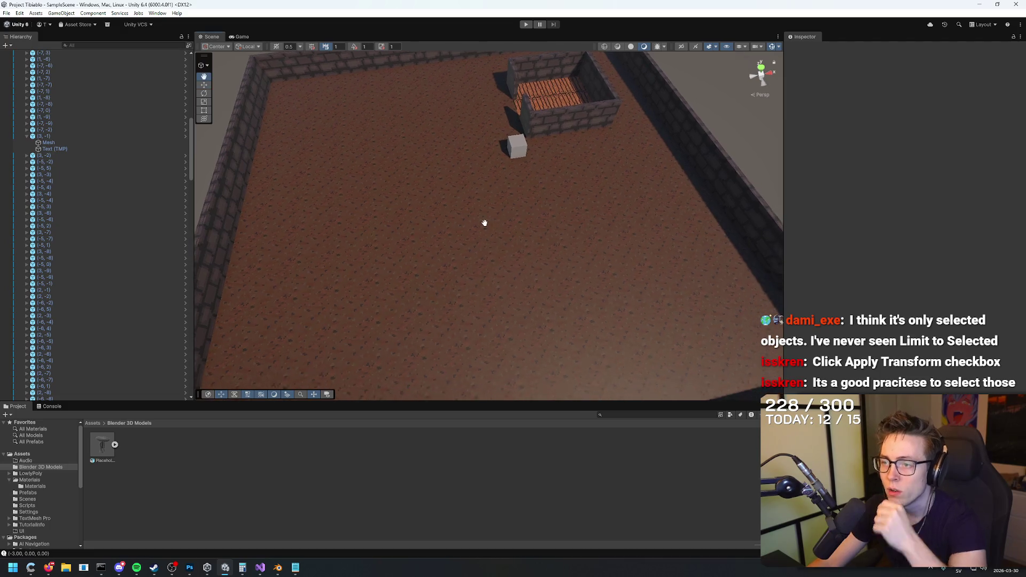
# Step: Drag the Placeholder model from the Project panel into the walled room
pyautogui.moveTo(482, 268)
pyautogui.mouseDown()
pyautogui.moveTo(508, 255)
pyautogui.moveTo(422, 202)
pyautogui.moveTo(463, 238)
pyautogui.moveTo(406, 245)
pyautogui.moveTo(403, 222)
pyautogui.moveTo(209, 372)
pyautogui.mouseUp()
pyautogui.click(109, 443)
pyautogui.moveTo(109, 443)
pyautogui.mouseDown()
pyautogui.moveTo(483, 268)
pyautogui.moveTo(514, 182)
pyautogui.moveTo(636, 154)
pyautogui.moveTo(694, 165)
pyautogui.mouseUp()
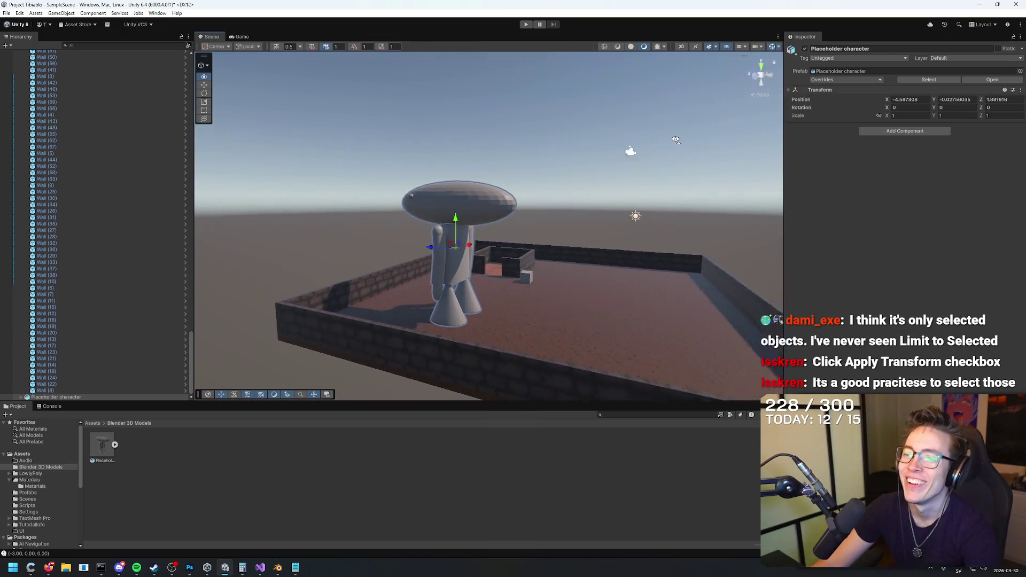
pyautogui.scroll(5, 695, 165)
pyautogui.moveTo(877, 165); pyautogui.dragTo(833, 174)
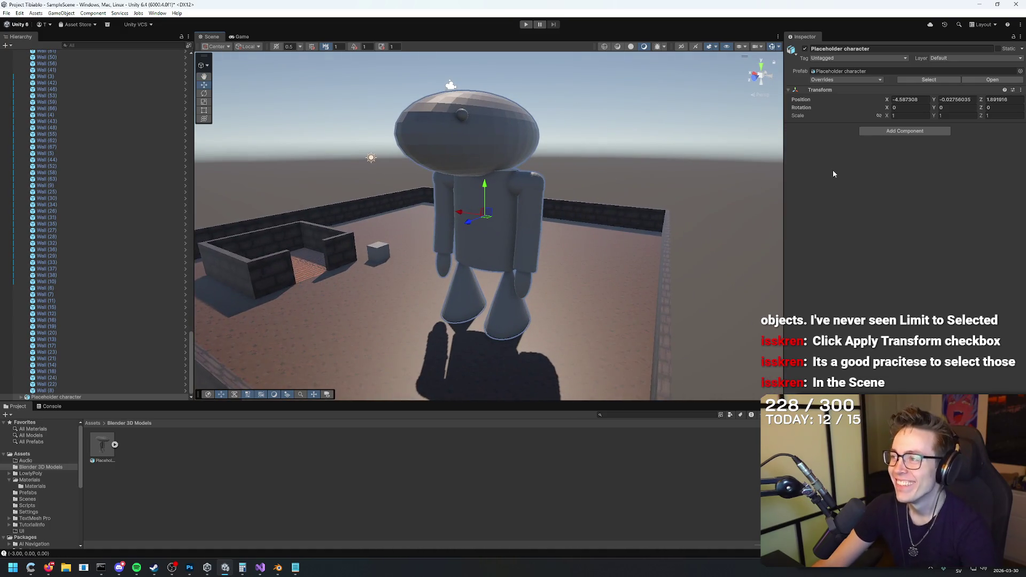
# Step: Scale the character to 0.25 on every axis and set it at ground level
pyautogui.click(888, 116)
pyautogui.write('0.25')
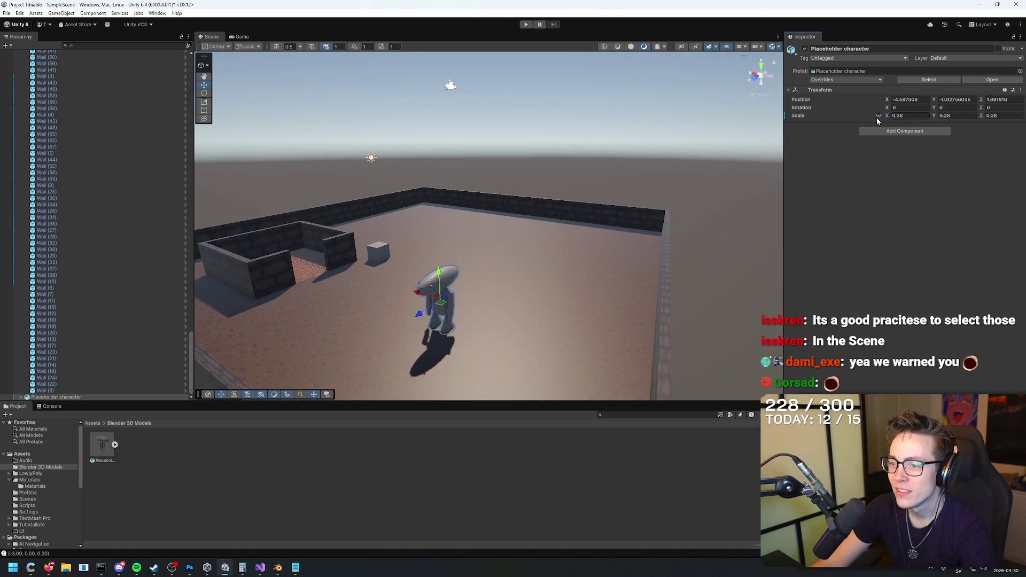
pyautogui.write('f')
pyautogui.scroll(5, 658, 259)
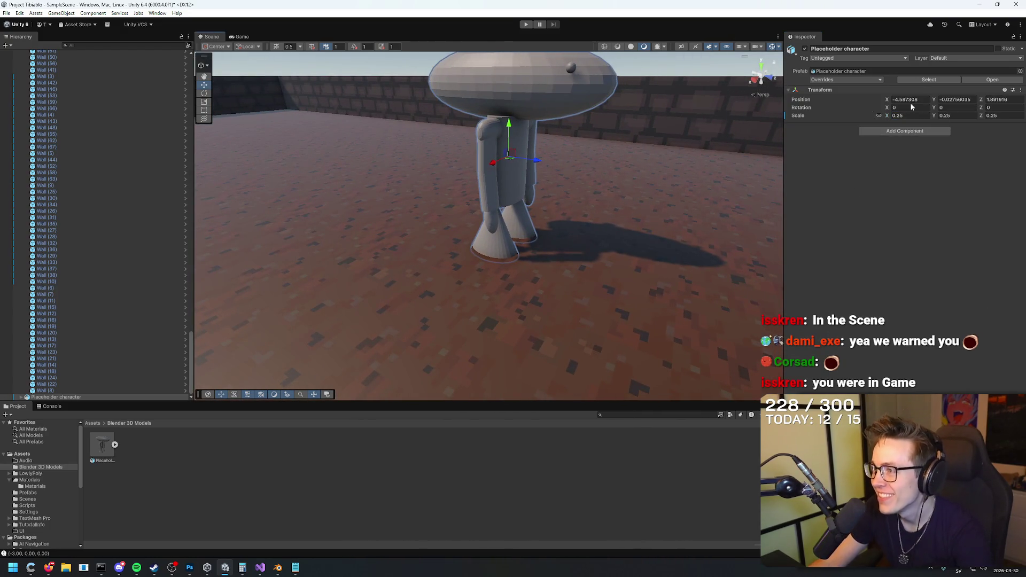
pyautogui.moveTo(935, 102); pyautogui.dragTo(936, 102)
pyautogui.write('0')
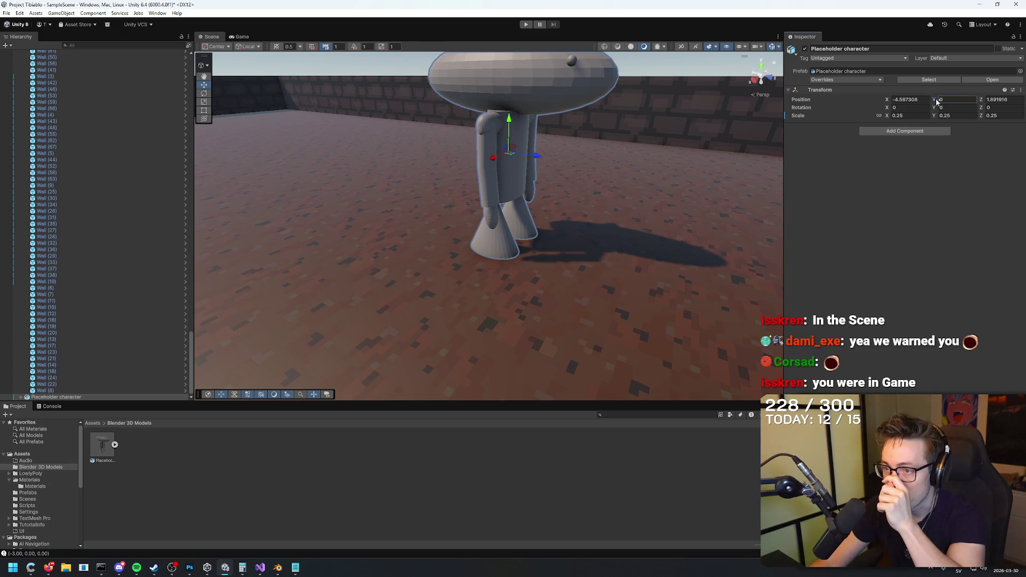
pyautogui.moveTo(724, 209)
pyautogui.mouseDown()
pyautogui.moveTo(600, 213)
pyautogui.moveTo(588, 179)
pyautogui.moveTo(472, 176)
pyautogui.moveTo(348, 197)
pyautogui.moveTo(334, 220)
pyautogui.moveTo(233, 135)
pyautogui.mouseUp()
pyautogui.click(330, 133)
pyautogui.moveTo(399, 135)
pyautogui.keyDown('alt'); pyautogui.mouseDown()
pyautogui.moveTo(432, 143)
pyautogui.moveTo(430, 159)
pyautogui.mouseUp(); pyautogui.keyUp('alt')
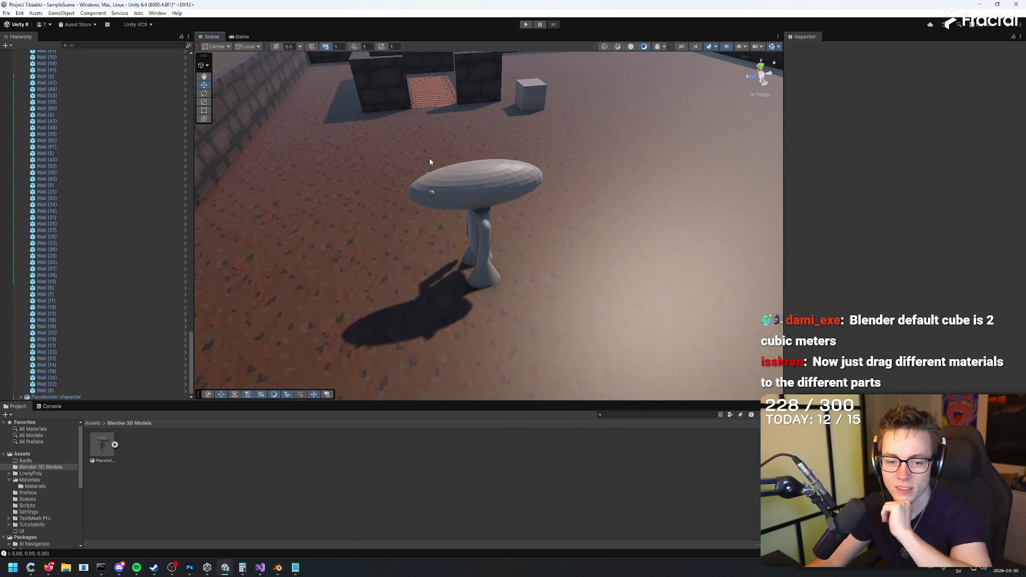
# Step: Apply dirt, brick, dark and brighter materials to the character's leg, torso, arm and head
pyautogui.click(35, 487)
pyautogui.moveTo(224, 445)
pyautogui.mouseDown()
pyautogui.moveTo(469, 196)
pyautogui.moveTo(384, 272)
pyautogui.moveTo(231, 452)
pyautogui.mouseUp()
pyautogui.moveTo(152, 449)
pyautogui.mouseDown()
pyautogui.moveTo(478, 235)
pyautogui.moveTo(378, 279)
pyautogui.moveTo(588, 238)
pyautogui.moveTo(623, 251)
pyautogui.mouseUp()
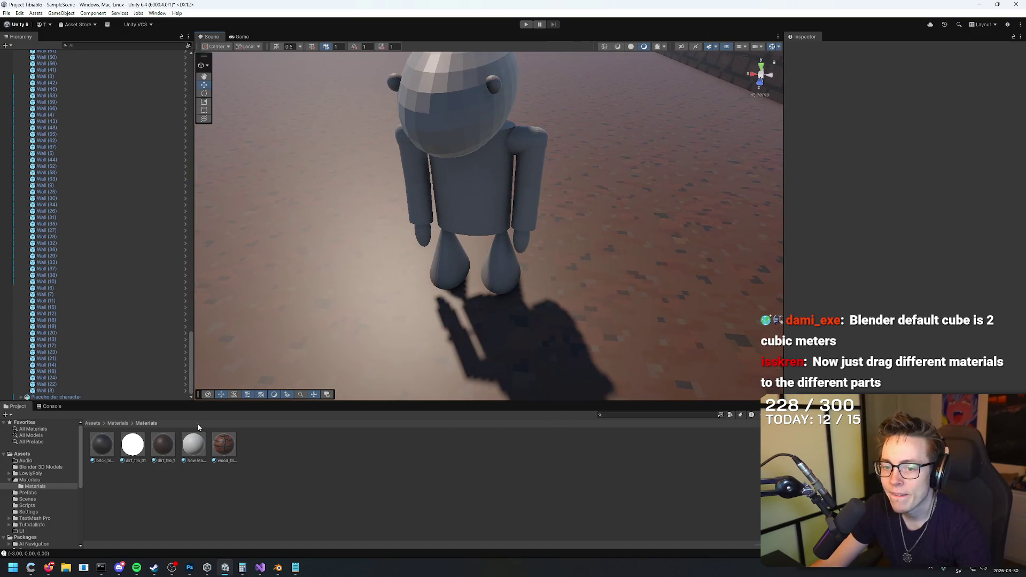
pyautogui.moveTo(393, 267)
pyautogui.mouseDown()
pyautogui.moveTo(458, 213)
pyautogui.moveTo(172, 452)
pyautogui.mouseUp()
pyautogui.moveTo(551, 281)
pyautogui.mouseDown()
pyautogui.moveTo(487, 264)
pyautogui.moveTo(504, 339)
pyautogui.moveTo(524, 258)
pyautogui.moveTo(513, 278)
pyautogui.mouseUp()
pyautogui.moveTo(163, 444)
pyautogui.mouseDown()
pyautogui.moveTo(473, 352)
pyautogui.moveTo(514, 357)
pyautogui.mouseUp()
pyautogui.moveTo(138, 453)
pyautogui.mouseDown()
pyautogui.moveTo(474, 279)
pyautogui.moveTo(162, 415)
pyautogui.mouseUp()
pyautogui.moveTo(100, 455); pyautogui.dragTo(492, 258)
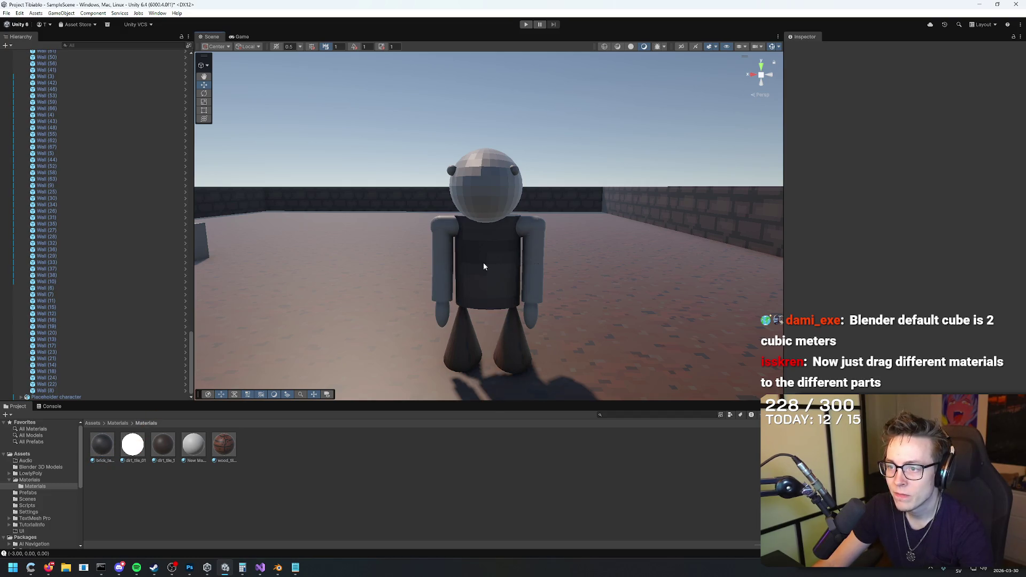
pyautogui.moveTo(162, 445)
pyautogui.mouseDown()
pyautogui.moveTo(486, 282)
pyautogui.moveTo(438, 261)
pyautogui.moveTo(447, 230)
pyautogui.moveTo(394, 297)
pyautogui.moveTo(460, 264)
pyautogui.moveTo(452, 235)
pyautogui.moveTo(572, 293)
pyautogui.moveTo(657, 263)
pyautogui.moveTo(414, 312)
pyautogui.mouseUp()
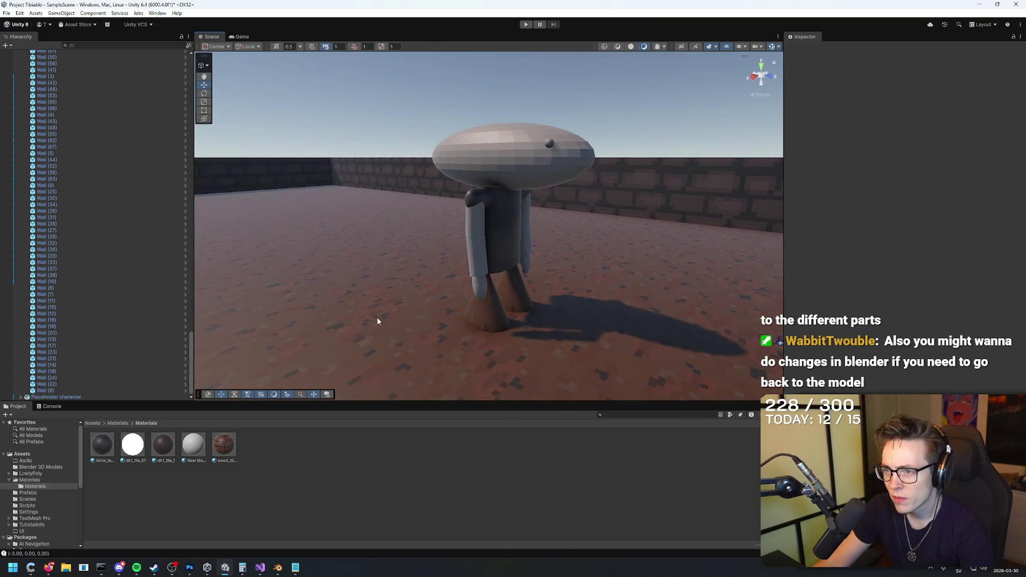
pyautogui.moveTo(203, 453)
pyautogui.mouseDown()
pyautogui.moveTo(532, 156)
pyautogui.moveTo(223, 448)
pyautogui.mouseUp()
pyautogui.moveTo(163, 455)
pyautogui.mouseDown()
pyautogui.moveTo(513, 160)
pyautogui.moveTo(225, 452)
pyautogui.moveTo(103, 454)
pyautogui.moveTo(517, 174)
pyautogui.moveTo(395, 288)
pyautogui.moveTo(428, 299)
pyautogui.moveTo(440, 318)
pyautogui.moveTo(445, 281)
pyautogui.moveTo(460, 289)
pyautogui.mouseUp()
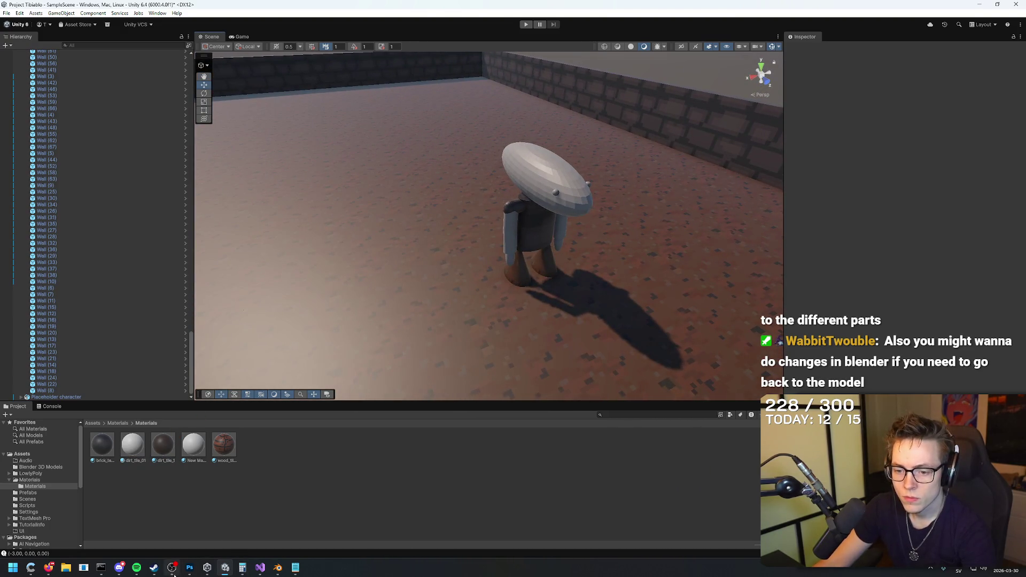
pyautogui.click(190, 567)
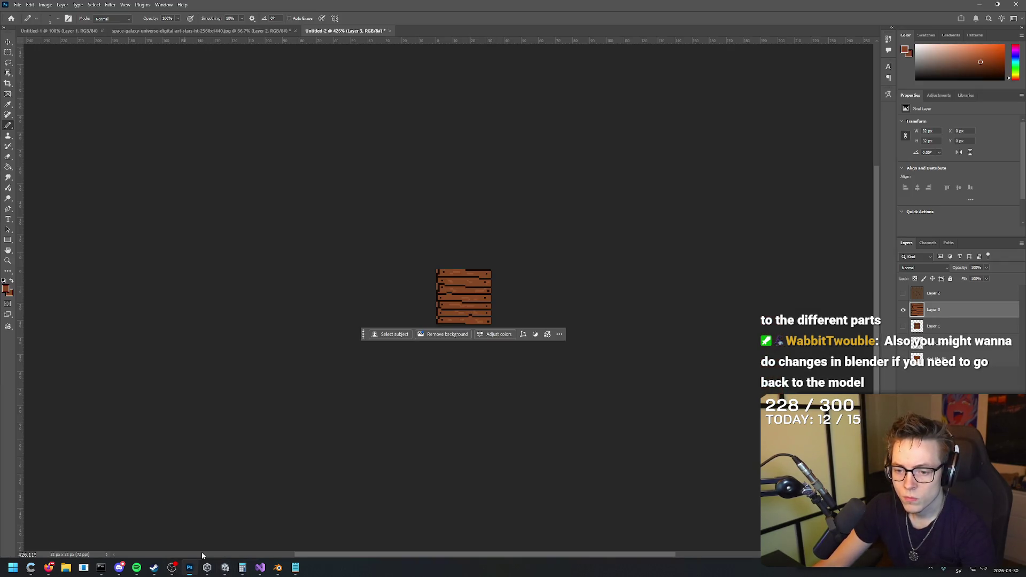
# Step: Hide the wood texture layer and create a new Layer 4
pyautogui.click(904, 311)
pyautogui.click(625, 252)
pyautogui.click(509, 207)
pyautogui.scroll(5, 353, 238)
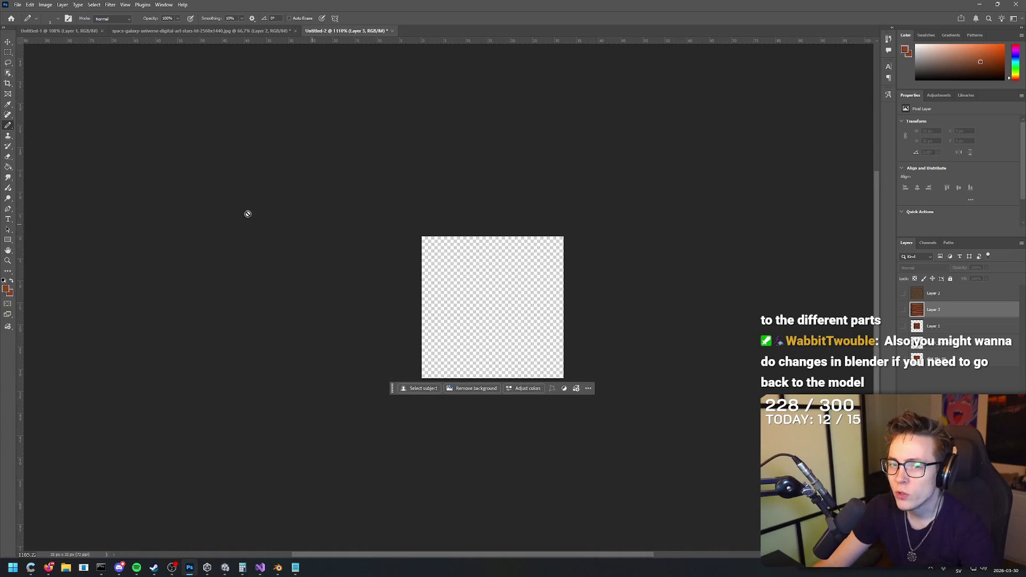
pyautogui.hotkey('ctrl', 'shift', 'n')
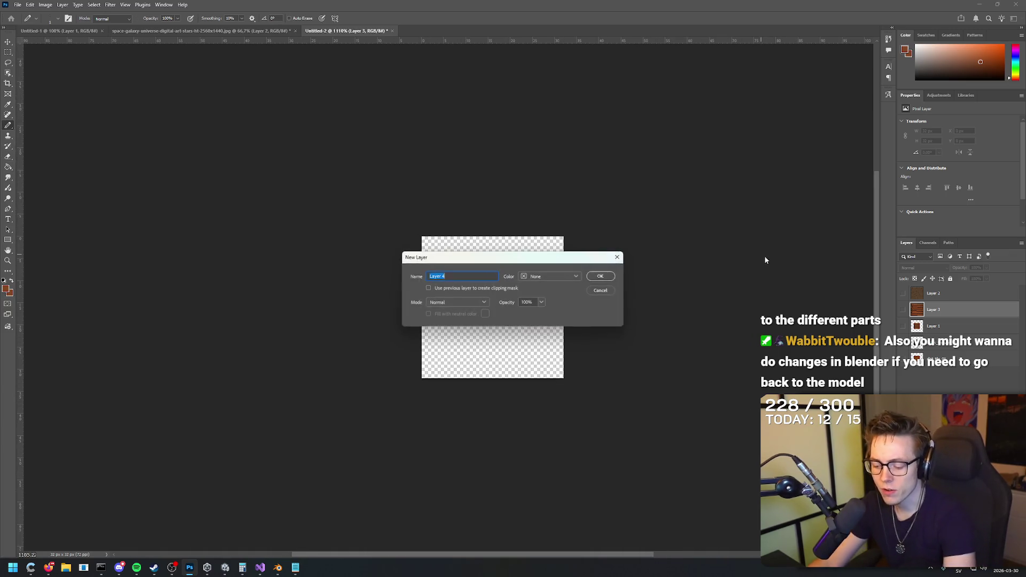
pyautogui.press('Return')
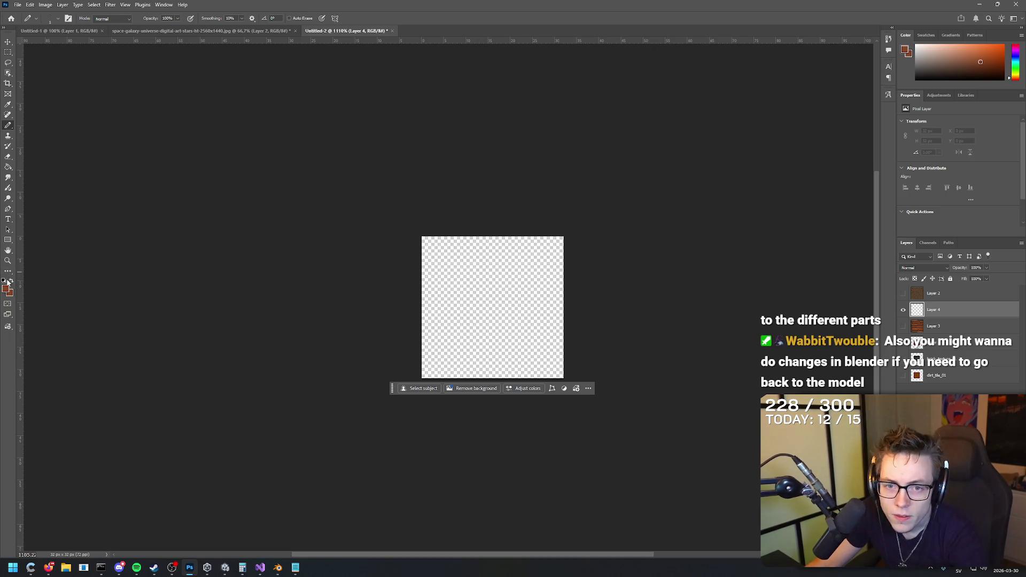
# Step: Fill Layer 4 entirely with bright green using the Paint Bucket
pyautogui.click(4, 281)
pyautogui.click(7, 289)
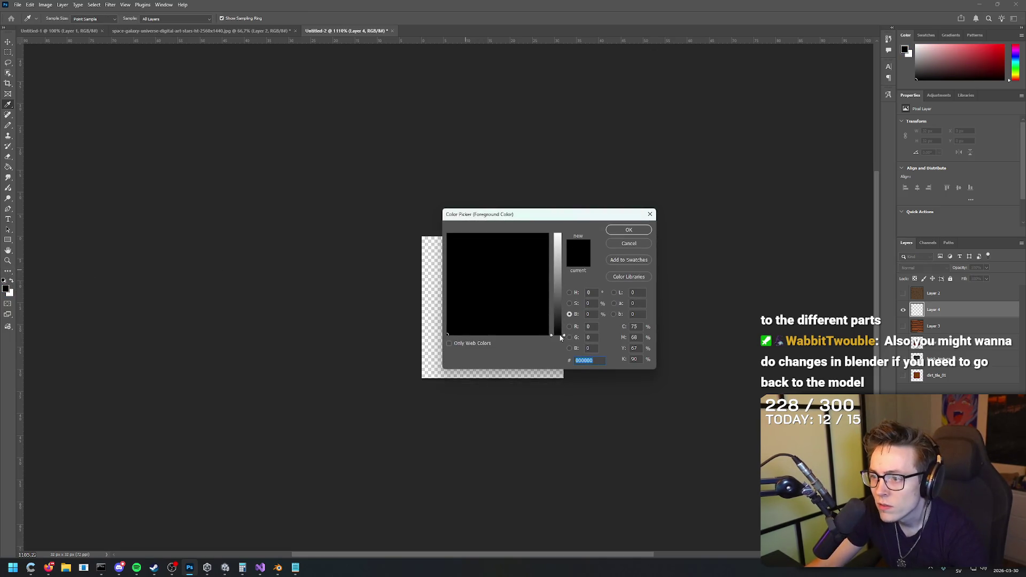
pyautogui.moveTo(561, 338); pyautogui.dragTo(567, 220)
pyautogui.moveTo(489, 243); pyautogui.dragTo(480, 219)
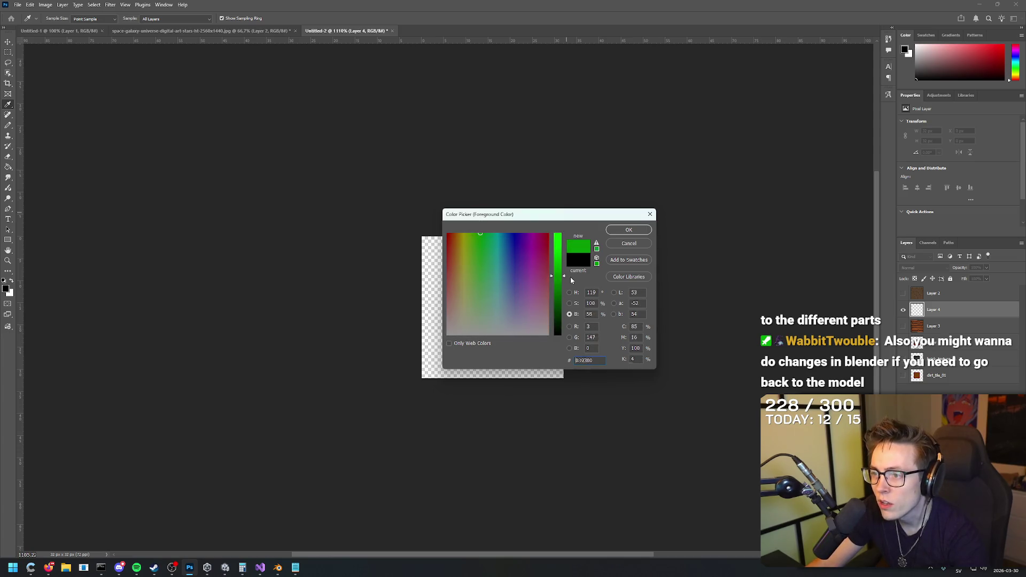
pyautogui.click(626, 234)
pyautogui.press('b')
pyautogui.press('g')
pyautogui.click(479, 283)
# Step: Set the foreground colour to mid grey with the Pencil tool active
pyautogui.press('v')
pyautogui.press('b')
pyautogui.click(7, 289)
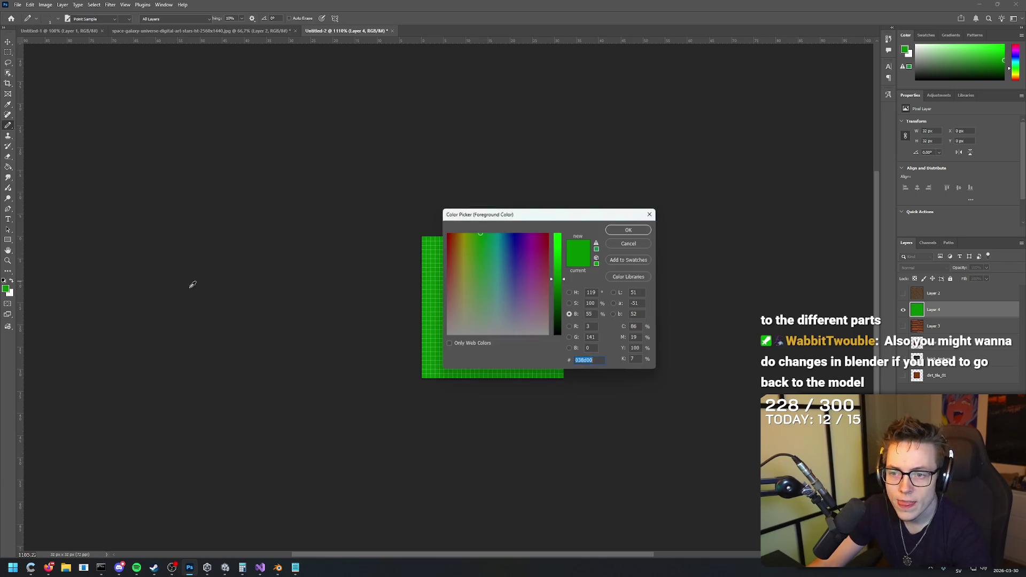
pyautogui.moveTo(500, 263); pyautogui.dragTo(430, 341)
pyautogui.click(626, 230)
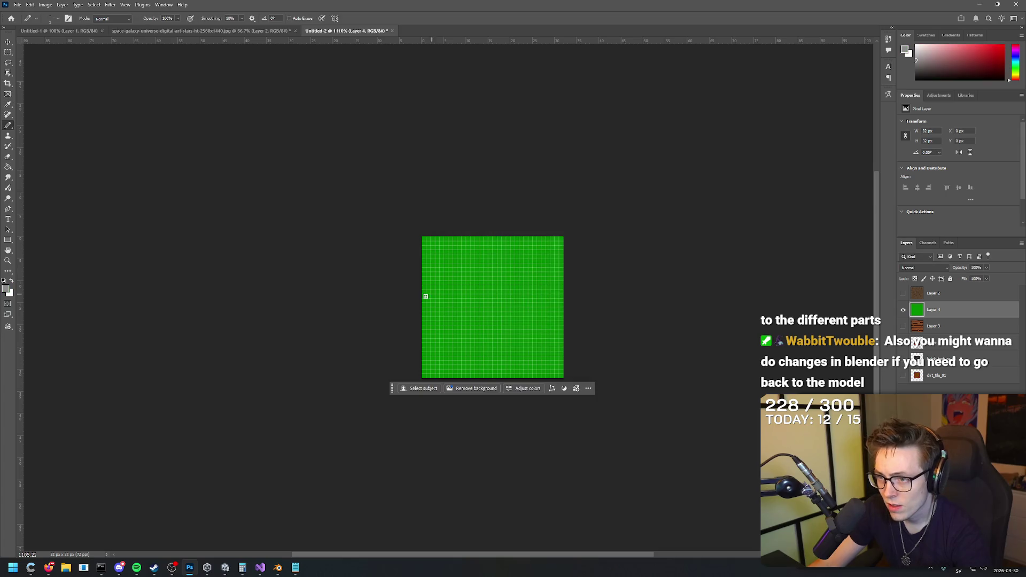
# Step: Remove the stray grey pixels and paint the face's first grey eye
pyautogui.hotkey('ctrl', 'z')
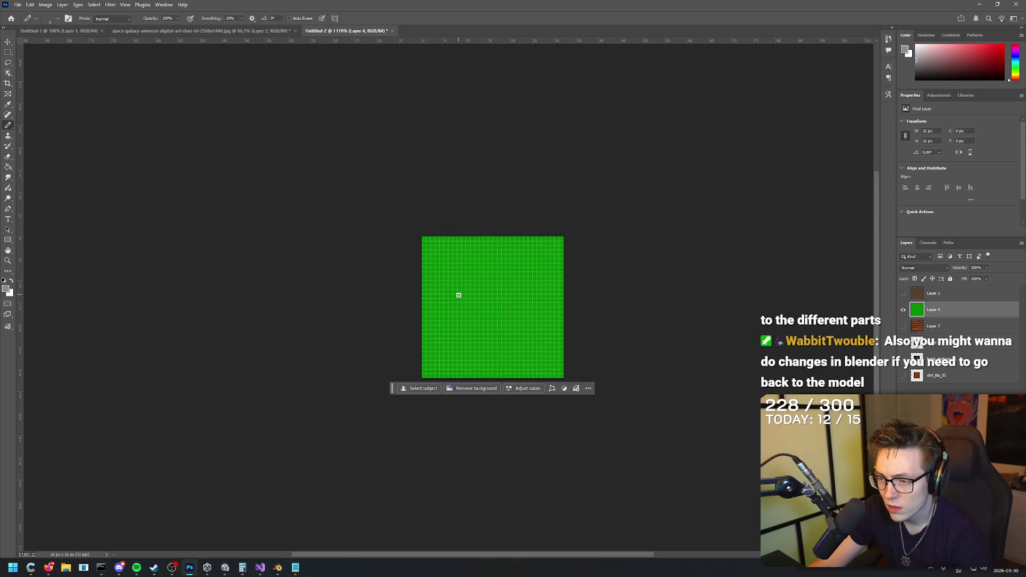
pyautogui.moveTo(461, 288)
pyautogui.mouseDown()
pyautogui.moveTo(457, 298)
pyautogui.moveTo(515, 295)
pyautogui.mouseUp()
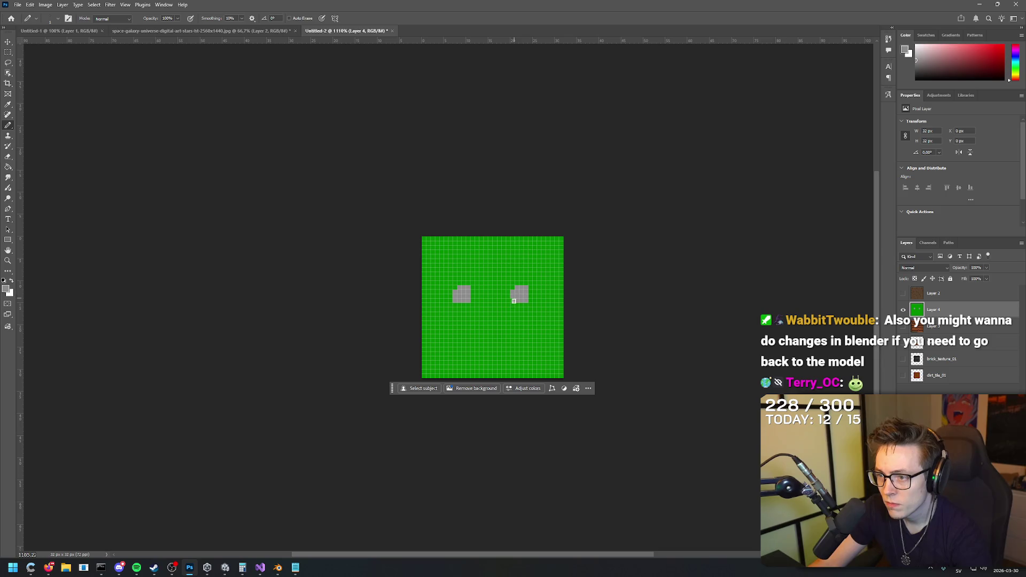
pyautogui.moveTo(462, 334)
pyautogui.mouseDown()
pyautogui.moveTo(527, 347)
pyautogui.moveTo(530, 335)
pyautogui.moveTo(464, 335)
pyautogui.moveTo(505, 345)
pyautogui.moveTo(481, 341)
pyautogui.moveTo(525, 328)
pyautogui.moveTo(482, 353)
pyautogui.moveTo(457, 336)
pyautogui.moveTo(500, 335)
pyautogui.moveTo(463, 331)
pyautogui.moveTo(497, 353)
pyautogui.moveTo(510, 339)
pyautogui.moveTo(504, 345)
pyautogui.mouseUp()
pyautogui.hotkey('ctrl', 'z')
pyautogui.hotkey('ctrl', 'z')
pyautogui.hotkey('ctrl', 'z')
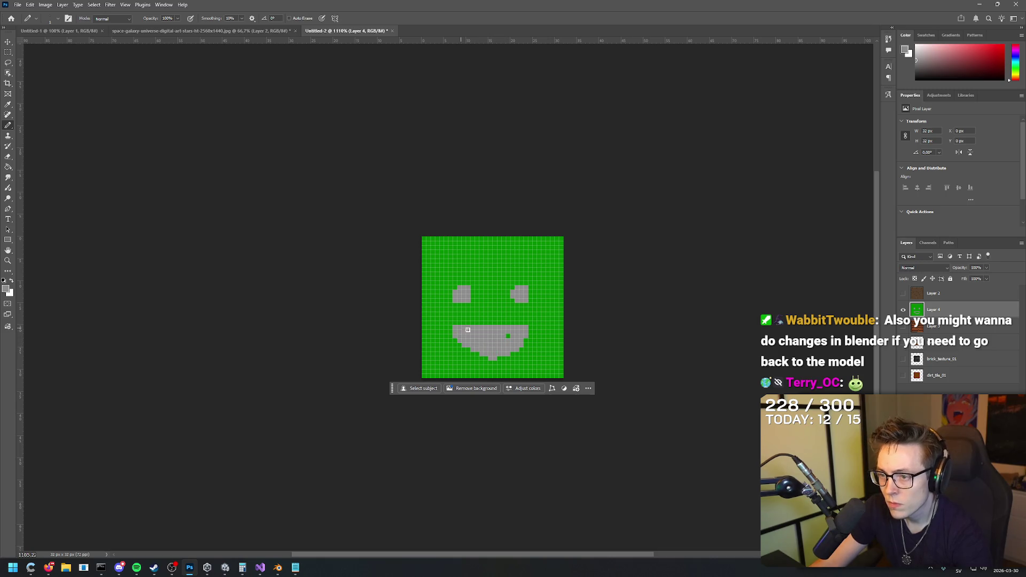
# Step: Switch to white and paint the teeth strokes across the grey grin
pyautogui.click(10, 282)
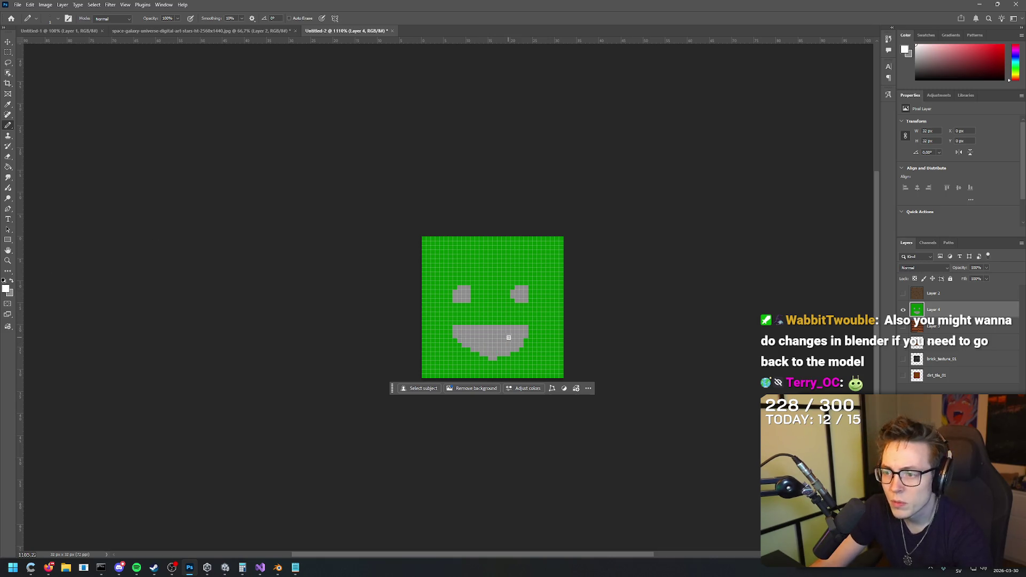
pyautogui.moveTo(514, 332); pyautogui.dragTo(468, 333)
pyautogui.hotkey('ctrl', 'z')
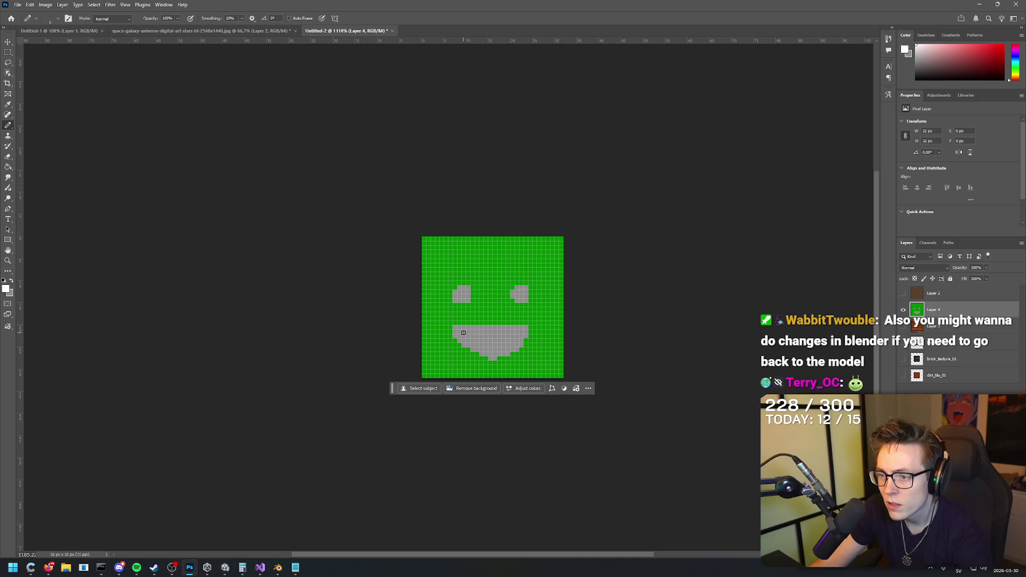
pyautogui.hotkey('ctrl', 'z')
pyautogui.moveTo(467, 332)
pyautogui.mouseDown()
pyautogui.moveTo(514, 332)
pyautogui.moveTo(473, 333)
pyautogui.mouseUp()
pyautogui.hotkey('ctrl', 'z')
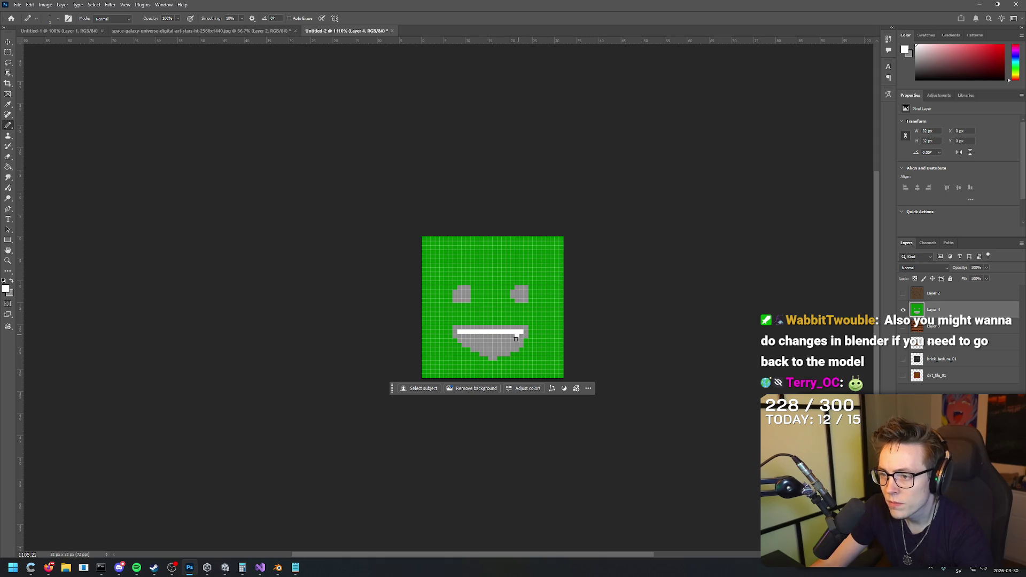
pyautogui.hotkey('ctrl', 'z')
pyautogui.moveTo(475, 346); pyautogui.dragTo(494, 346)
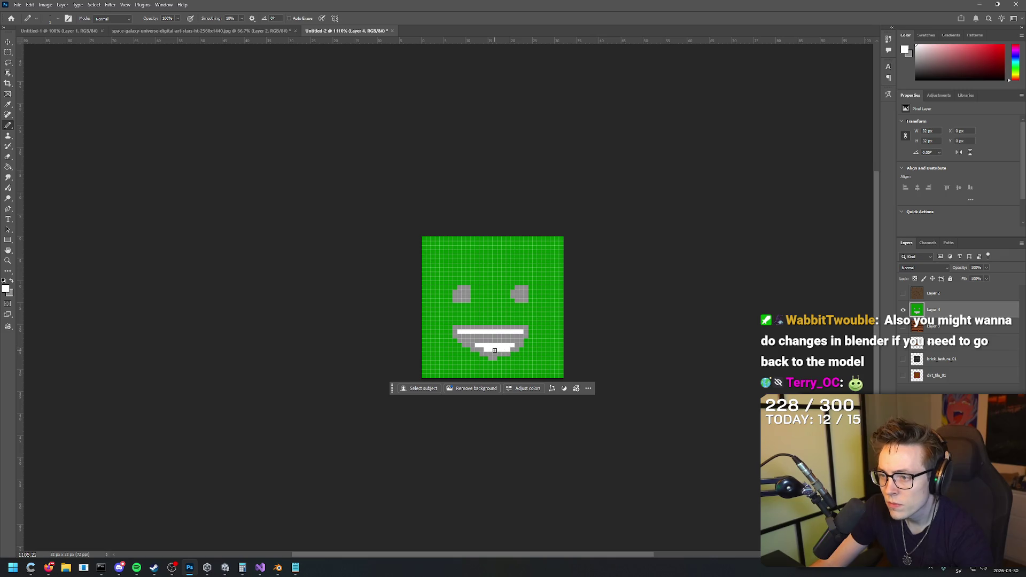
# Step: Zoom out to view the finished face and open the File menu
pyautogui.scroll(-3, 544, 278)
pyautogui.scroll(4, 547, 283)
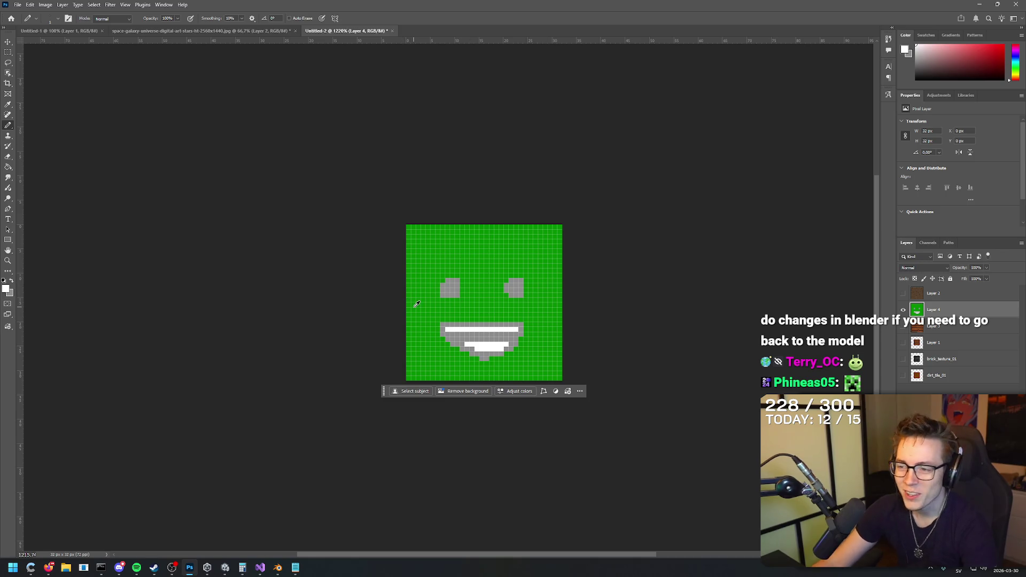
pyautogui.scroll(1, 417, 304)
pyautogui.scroll(-3, 443, 280)
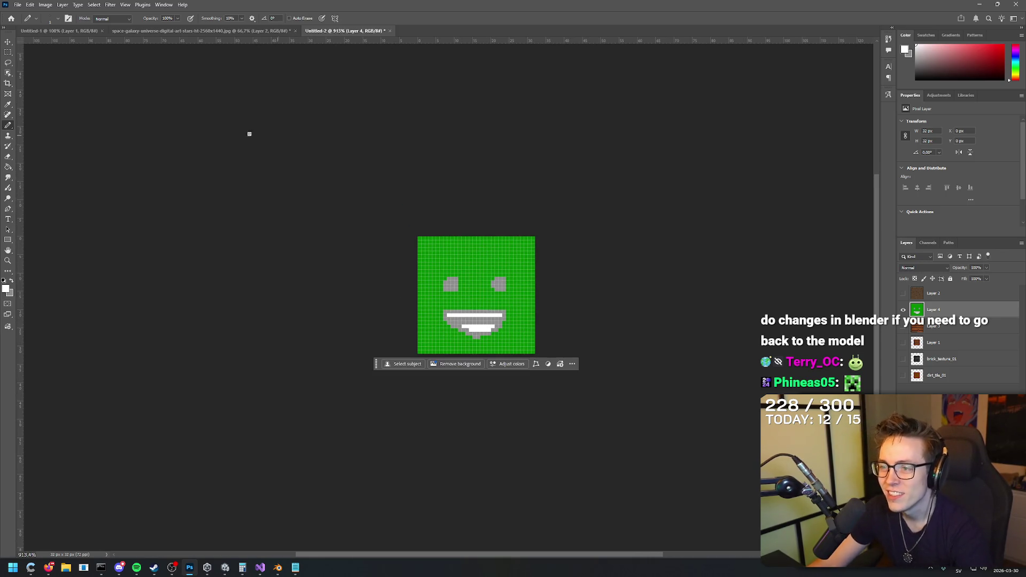
pyautogui.click(18, 5)
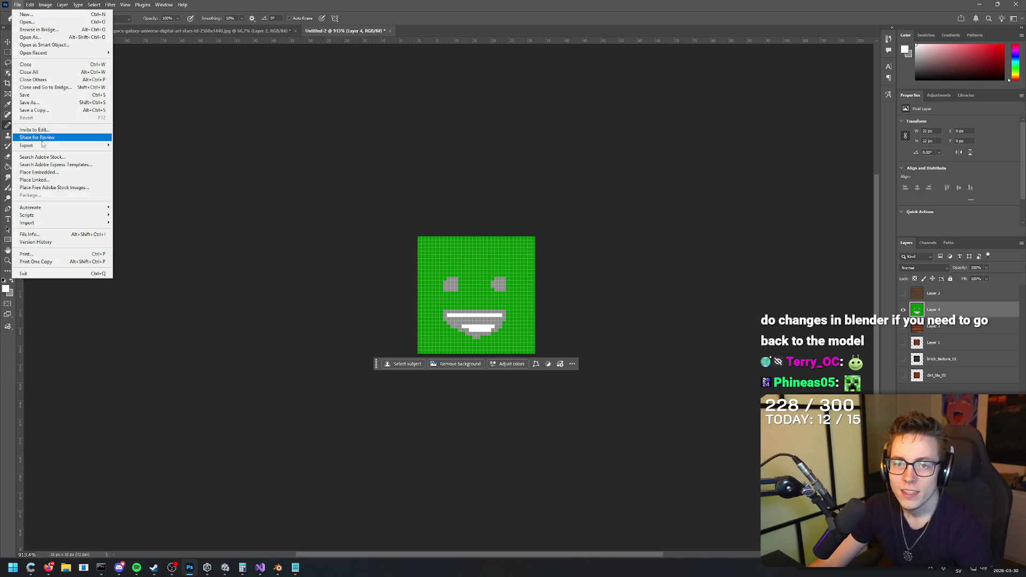
# Step: Use Export As to save a 32×32 PNG, face_01.png, into the outer Assets/Materials folder
pyautogui.moveTo(47, 148)
pyautogui.click(143, 155)
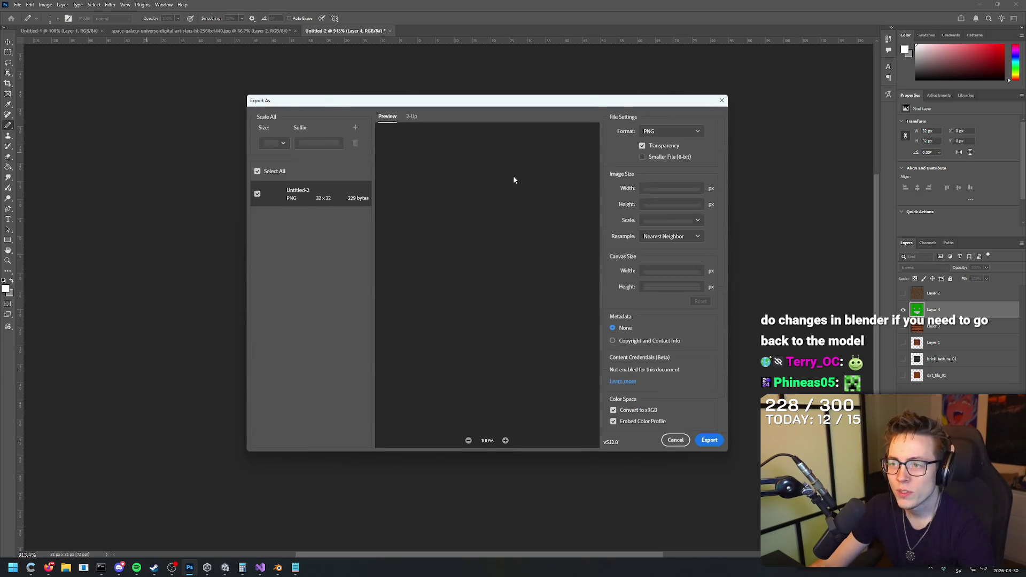
pyautogui.click(709, 440)
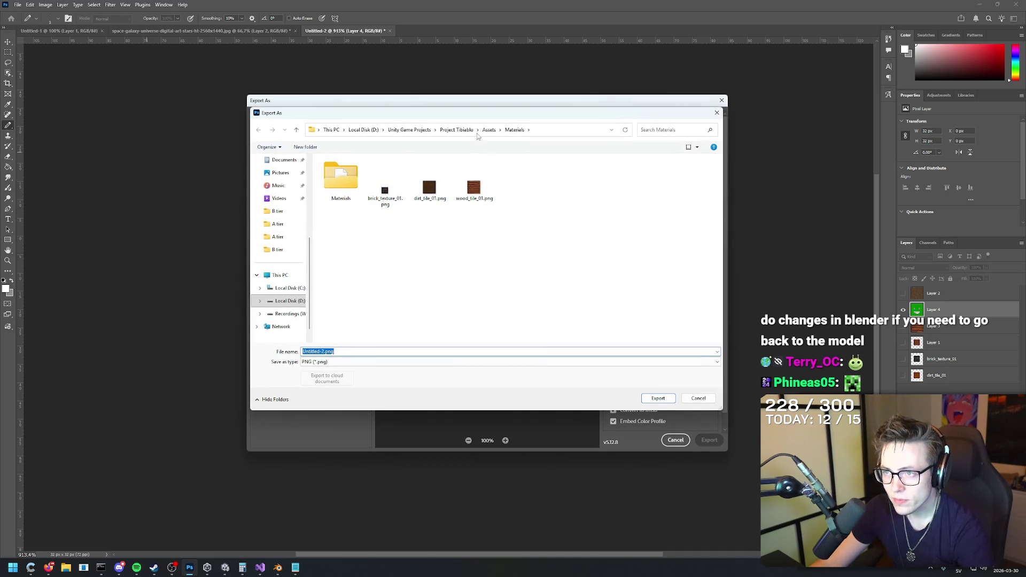
pyautogui.doubleClick(340, 180)
pyautogui.hotkey('alt', 'Left')
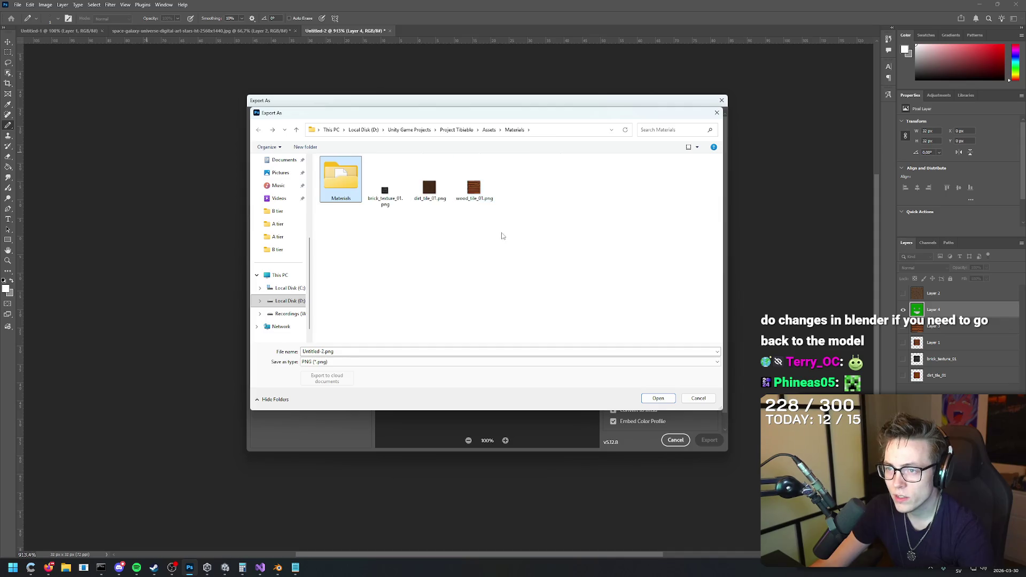
pyautogui.click(319, 351)
pyautogui.write('face_01')
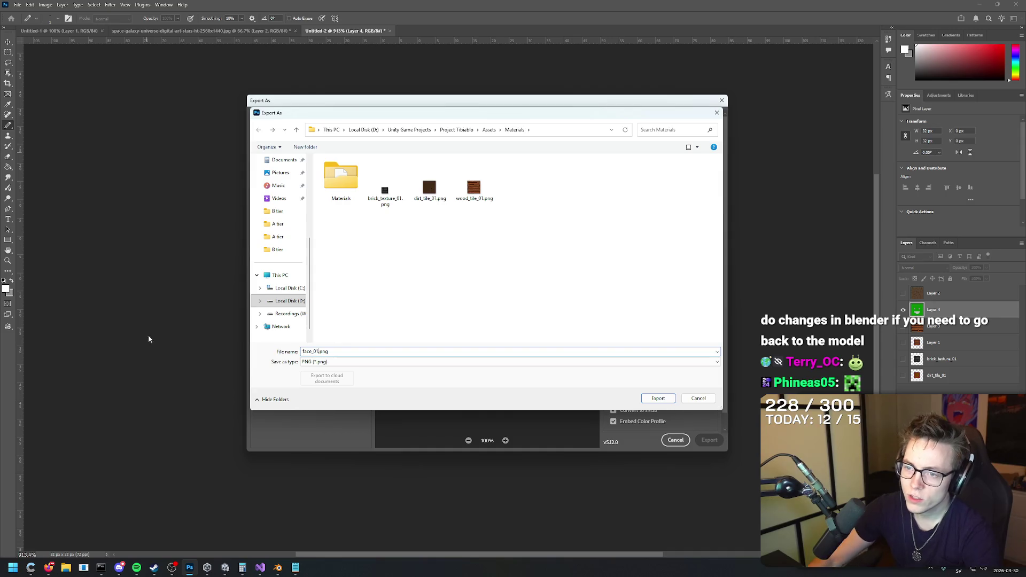
pyautogui.click(665, 401)
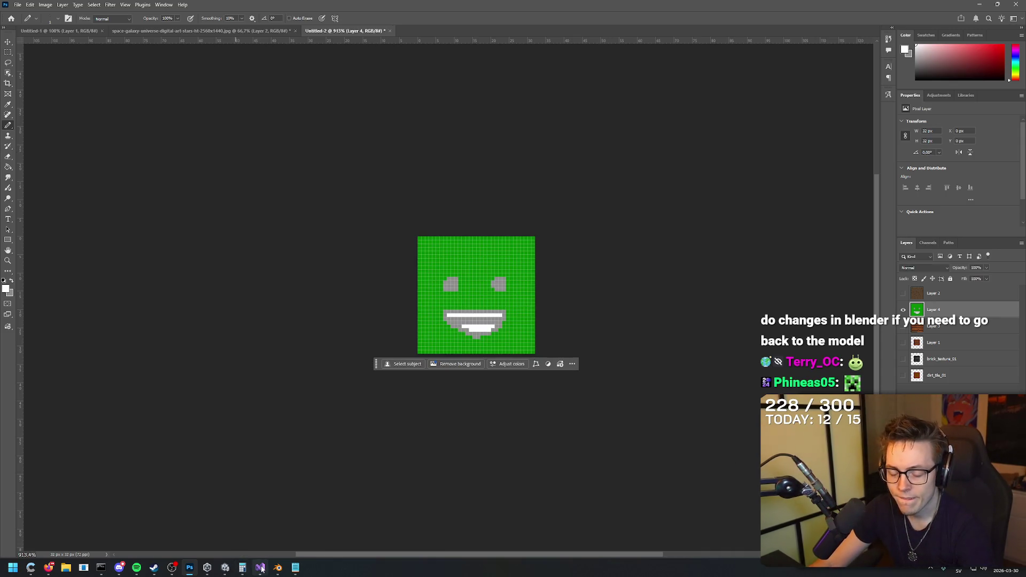
pyautogui.click(260, 568)
# Step: Back in Unity, drag the plain white New Material onto the character's head
pyautogui.click(261, 567)
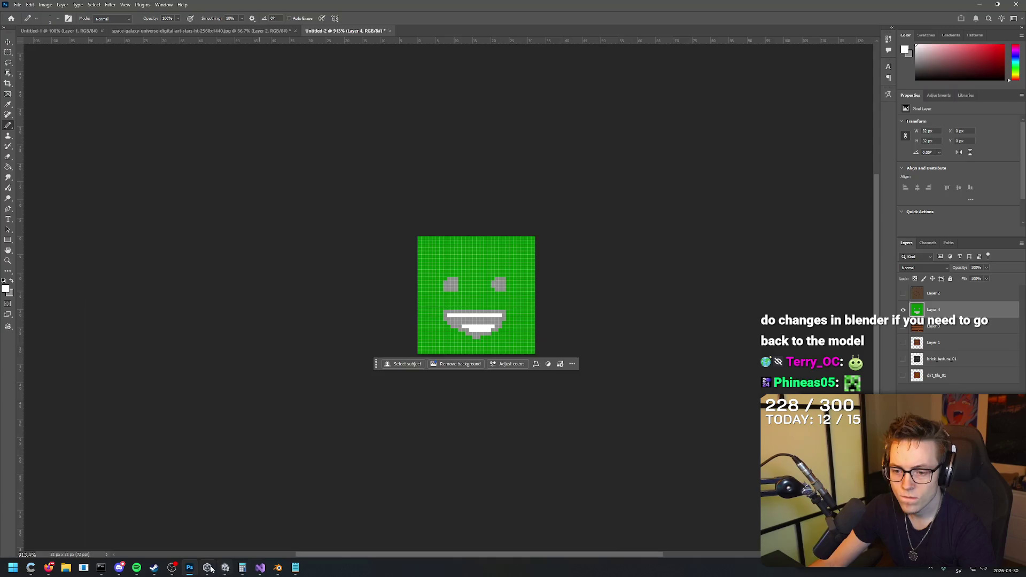
pyautogui.click(224, 568)
pyautogui.moveTo(481, 300)
pyautogui.mouseDown()
pyautogui.moveTo(547, 297)
pyautogui.moveTo(572, 338)
pyautogui.moveTo(545, 298)
pyautogui.moveTo(586, 282)
pyautogui.moveTo(561, 292)
pyautogui.mouseUp()
pyautogui.click(117, 424)
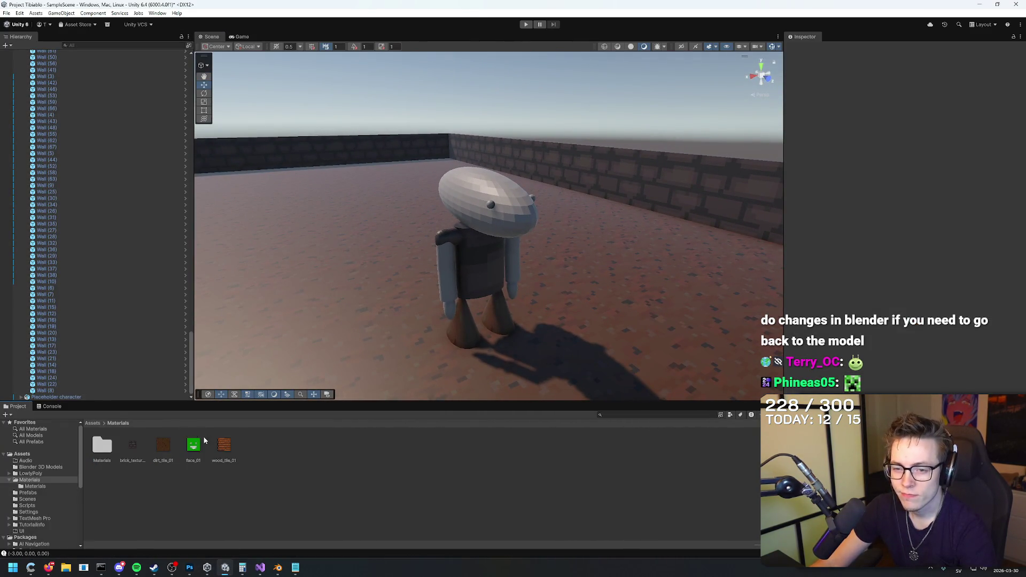
pyautogui.click(534, 201)
pyautogui.doubleClick(109, 447)
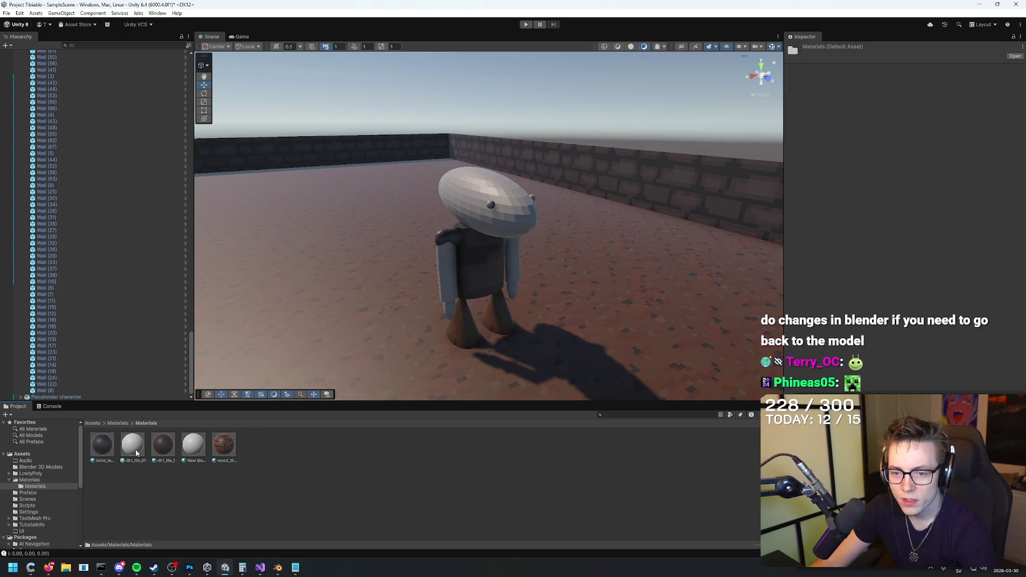
pyautogui.moveTo(197, 453); pyautogui.dragTo(492, 226)
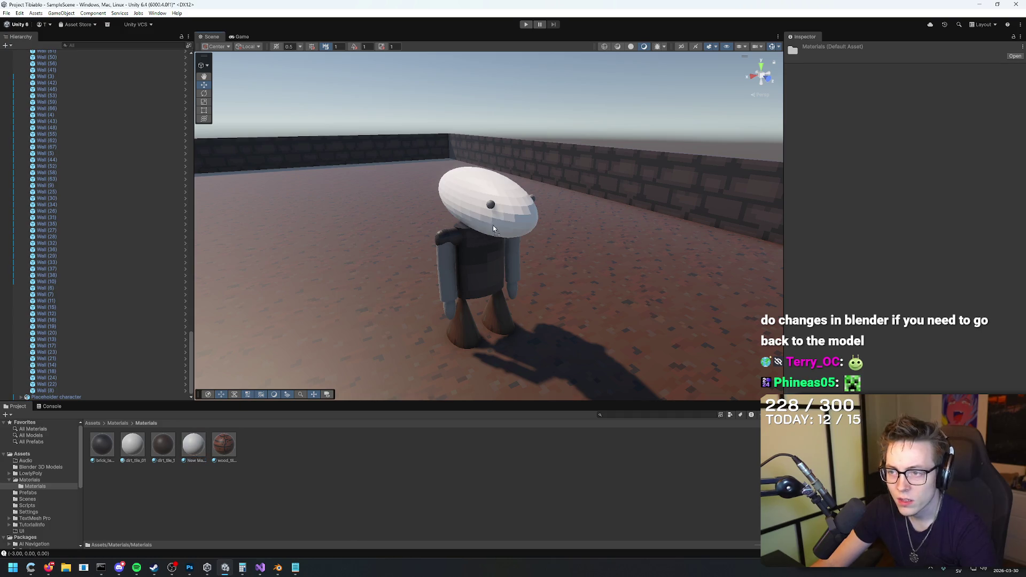
# Step: Select the Placeholder character's head sphere and drag the face_01 texture onto it
pyautogui.click(109, 424)
pyautogui.click(420, 336)
pyautogui.click(307, 273)
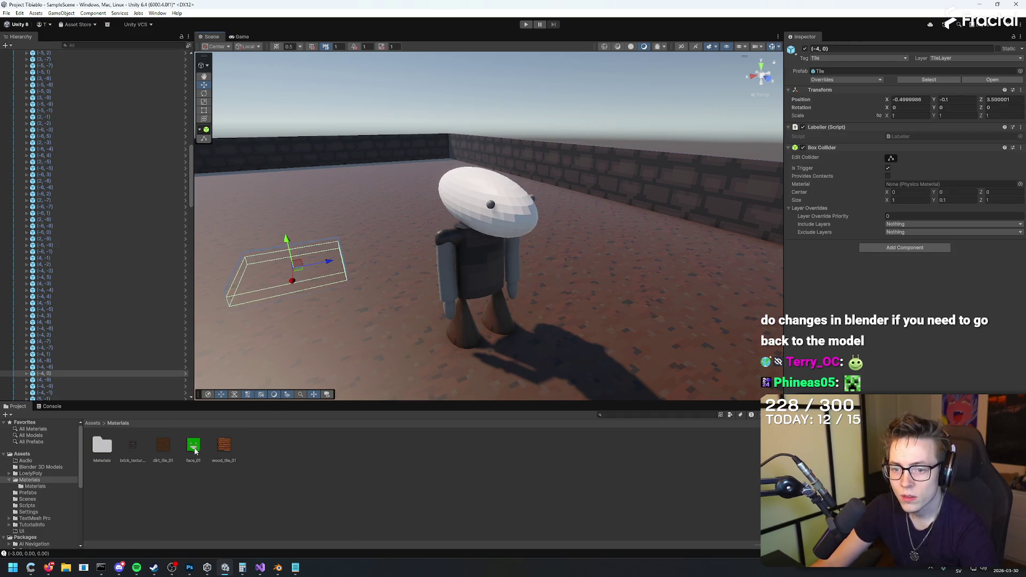
pyautogui.click(508, 203)
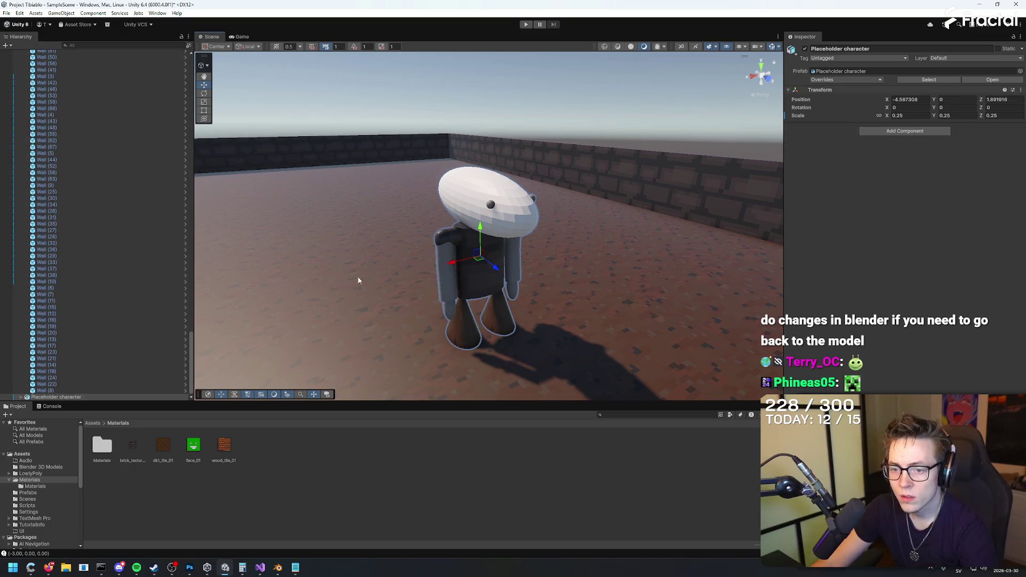
pyautogui.click(463, 176)
pyautogui.moveTo(529, 209); pyautogui.dragTo(522, 206)
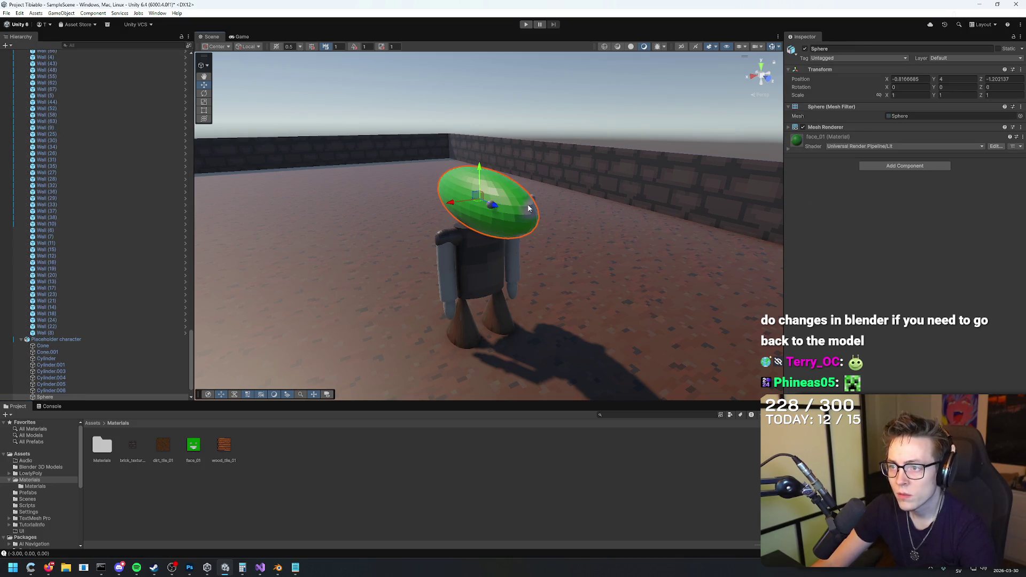
# Step: Open and close the head's Lit shader in Visual Studio, then select the face_01 texture
pyautogui.moveTo(629, 239)
pyautogui.mouseDown()
pyautogui.moveTo(584, 255)
pyautogui.moveTo(498, 233)
pyautogui.moveTo(511, 191)
pyautogui.moveTo(534, 376)
pyautogui.moveTo(728, 357)
pyautogui.moveTo(458, 275)
pyautogui.moveTo(456, 96)
pyautogui.moveTo(494, 166)
pyautogui.moveTo(495, 252)
pyautogui.mouseUp()
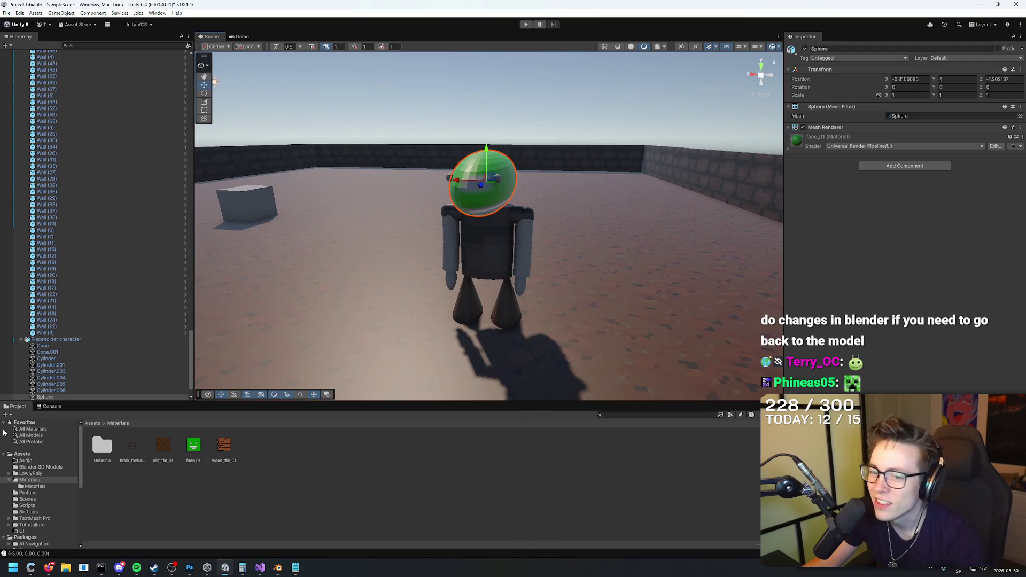
pyautogui.click(997, 147)
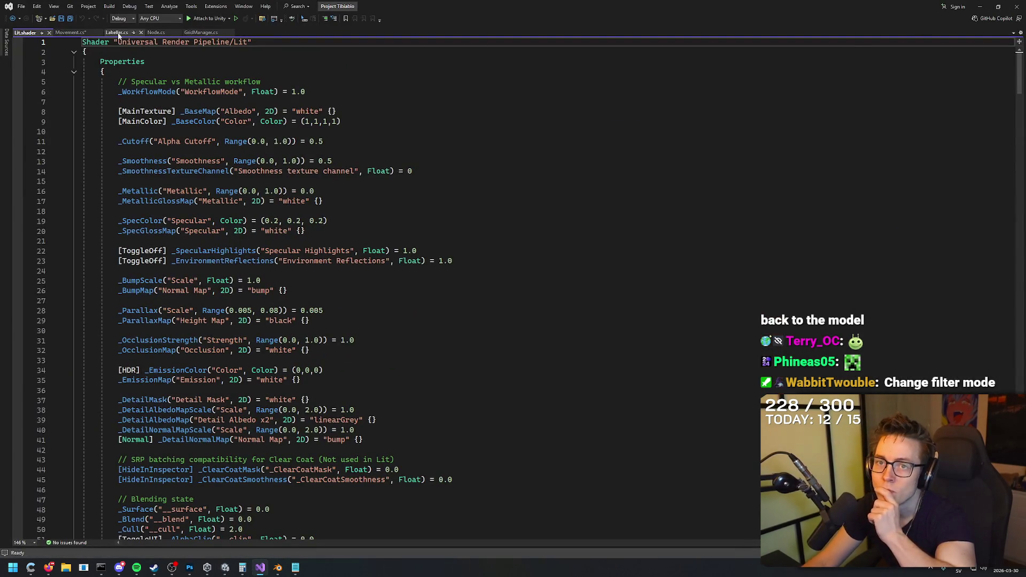
pyautogui.click(48, 33)
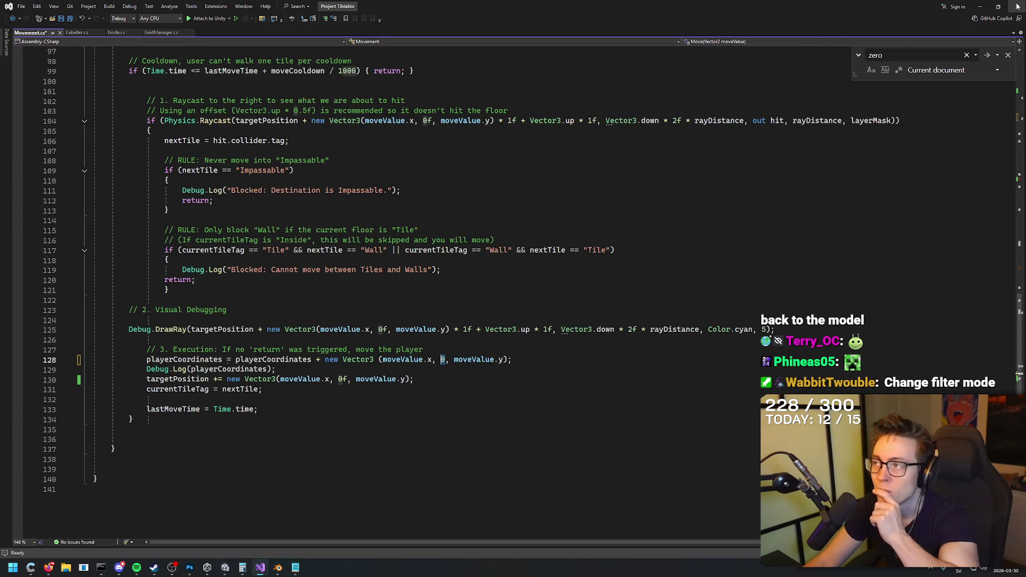
pyautogui.click(980, 6)
pyautogui.click(193, 448)
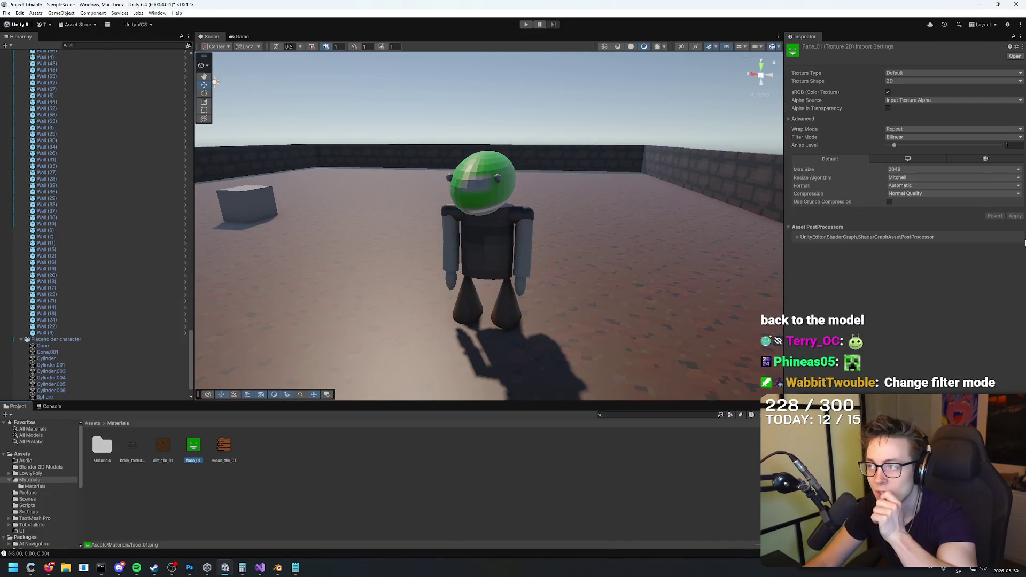
# Step: Set face_01 to Point (no filter) with Bilinear resizing and apply the import settings
pyautogui.click(899, 137)
pyautogui.click(902, 144)
pyautogui.click(907, 178)
pyautogui.click(910, 195)
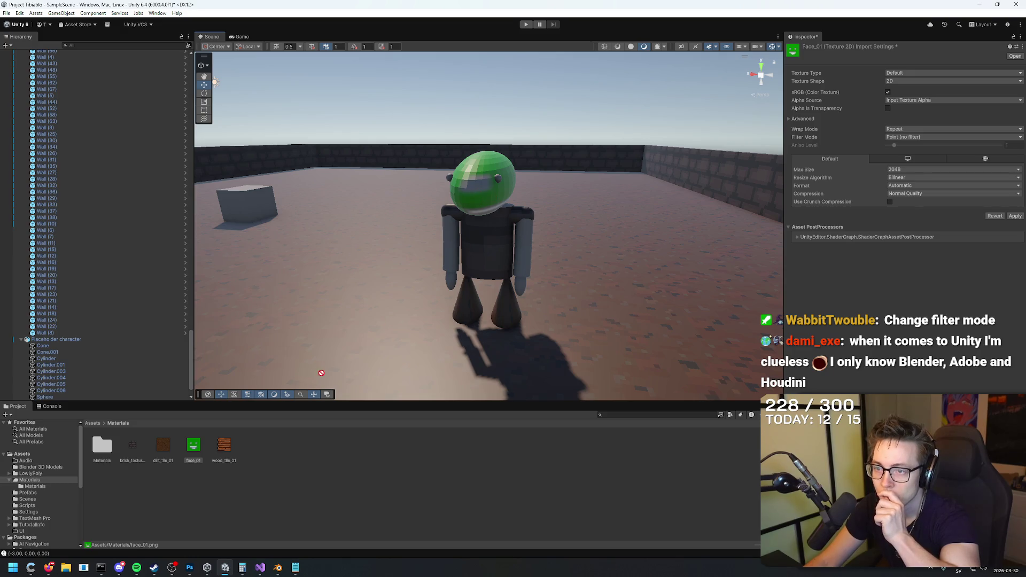
pyautogui.click(482, 167)
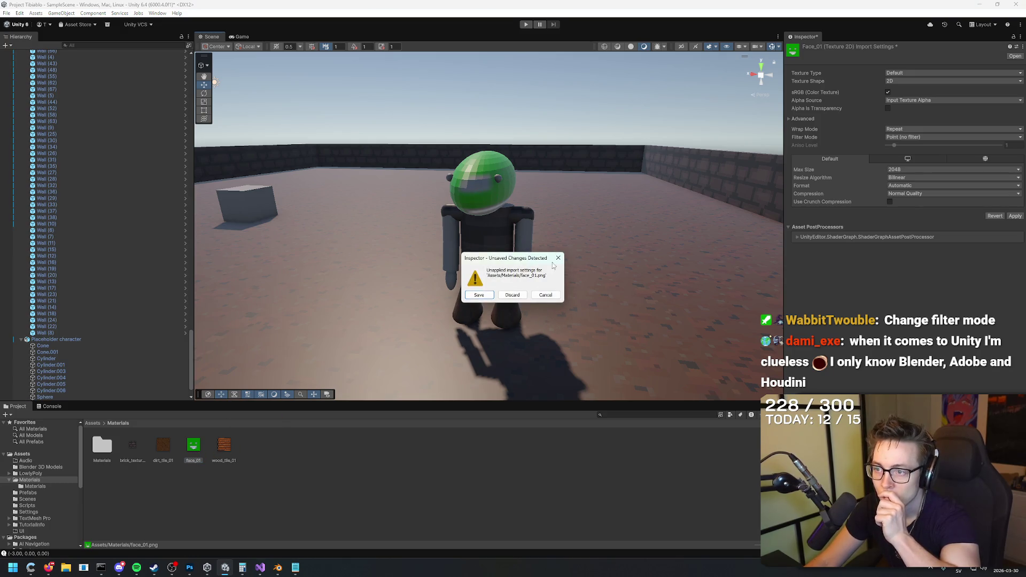
pyautogui.click(479, 295)
pyautogui.click(482, 179)
pyautogui.moveTo(482, 184); pyautogui.dragTo(563, 191)
pyautogui.click(529, 181)
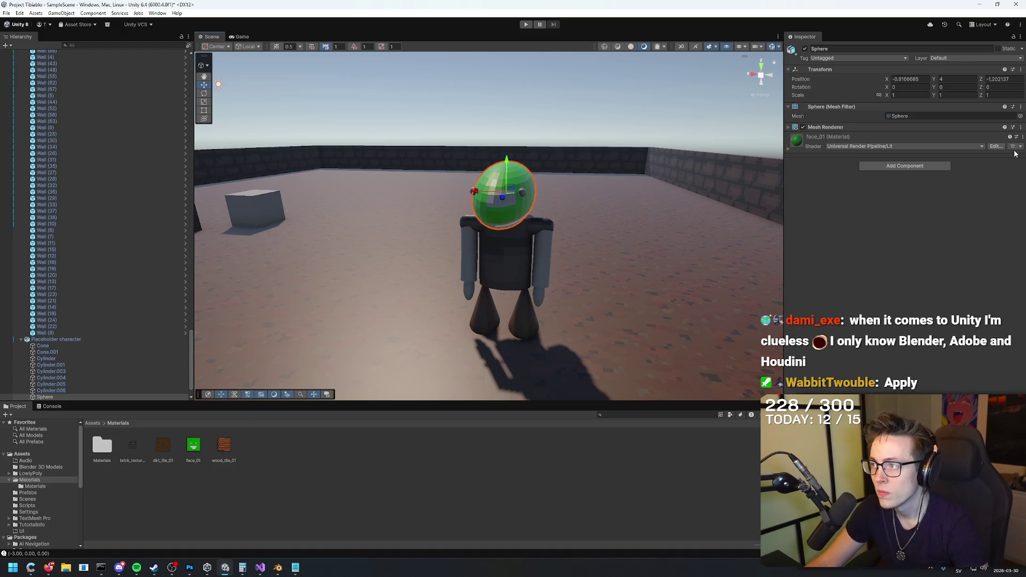
pyautogui.hotkey('ctrl', 'z')
pyautogui.hotkey('ctrl', 'z')
pyautogui.hotkey('ctrl', 'z')
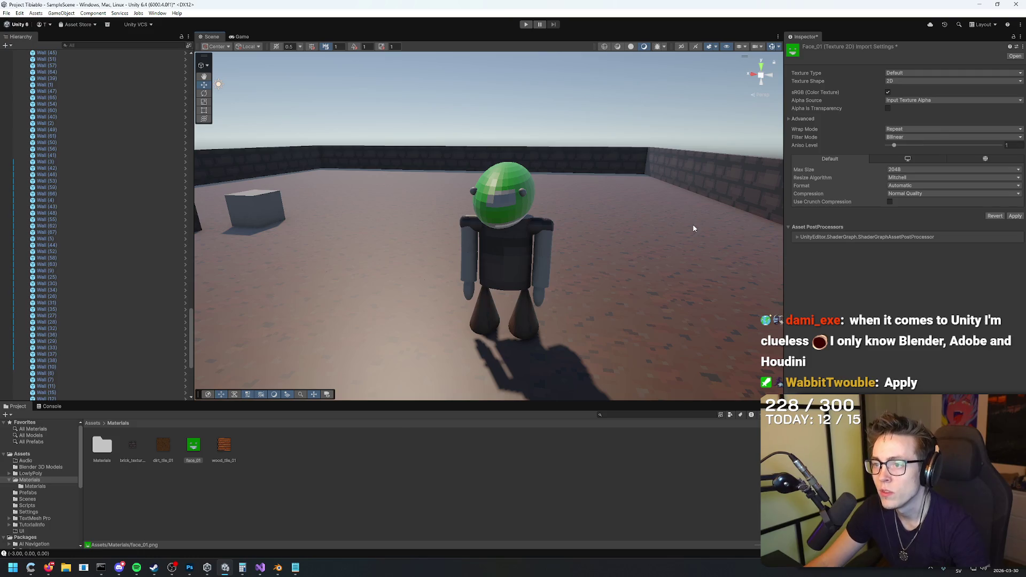
pyautogui.click(466, 295)
# Step: Reset face_01 to Point (no filter) and Bilinear, apply, and drag it onto the head sphere again
pyautogui.moveTo(550, 235)
pyautogui.mouseDown()
pyautogui.moveTo(639, 229)
pyautogui.moveTo(617, 260)
pyautogui.mouseUp()
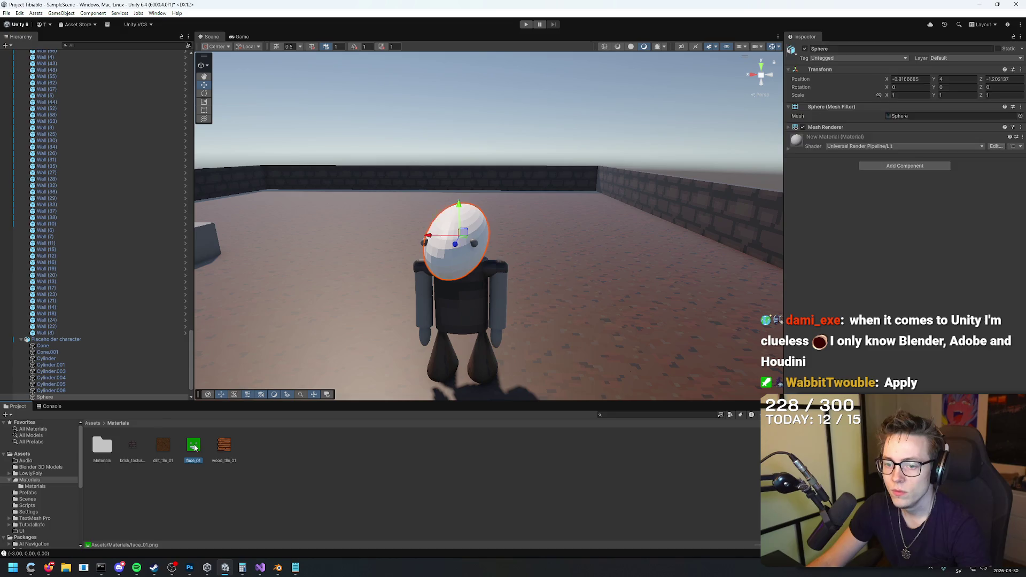
pyautogui.click(193, 447)
pyautogui.click(908, 137)
pyautogui.click(903, 142)
pyautogui.click(903, 179)
pyautogui.click(908, 195)
pyautogui.click(1014, 216)
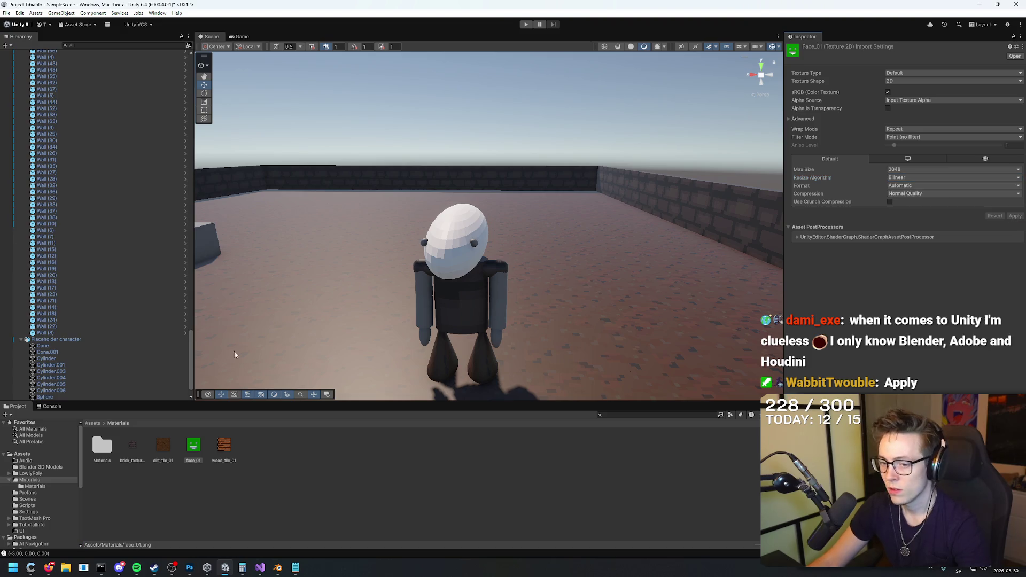
pyautogui.click(453, 234)
pyautogui.moveTo(450, 232); pyautogui.dragTo(454, 236)
# Step: Check the head sphere and face_01's settings, then bring up the Gemini chat
pyautogui.moveTo(534, 248)
pyautogui.mouseDown()
pyautogui.moveTo(566, 280)
pyautogui.moveTo(665, 252)
pyautogui.moveTo(674, 260)
pyautogui.moveTo(465, 286)
pyautogui.moveTo(378, 320)
pyautogui.moveTo(444, 214)
pyautogui.moveTo(449, 225)
pyautogui.moveTo(435, 243)
pyautogui.moveTo(438, 185)
pyautogui.moveTo(568, 294)
pyautogui.moveTo(561, 288)
pyautogui.mouseUp()
pyautogui.click(508, 213)
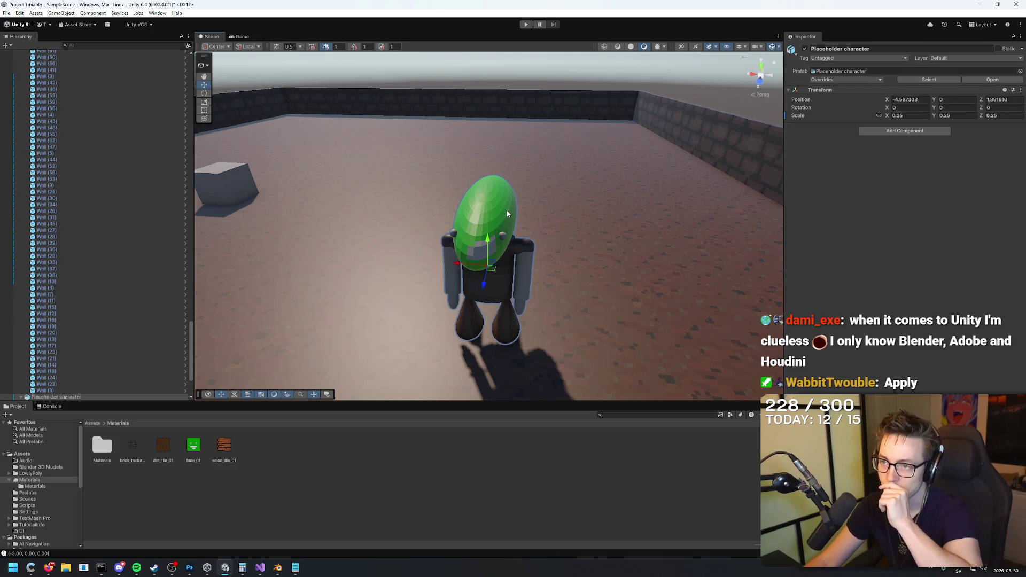
pyautogui.click(188, 452)
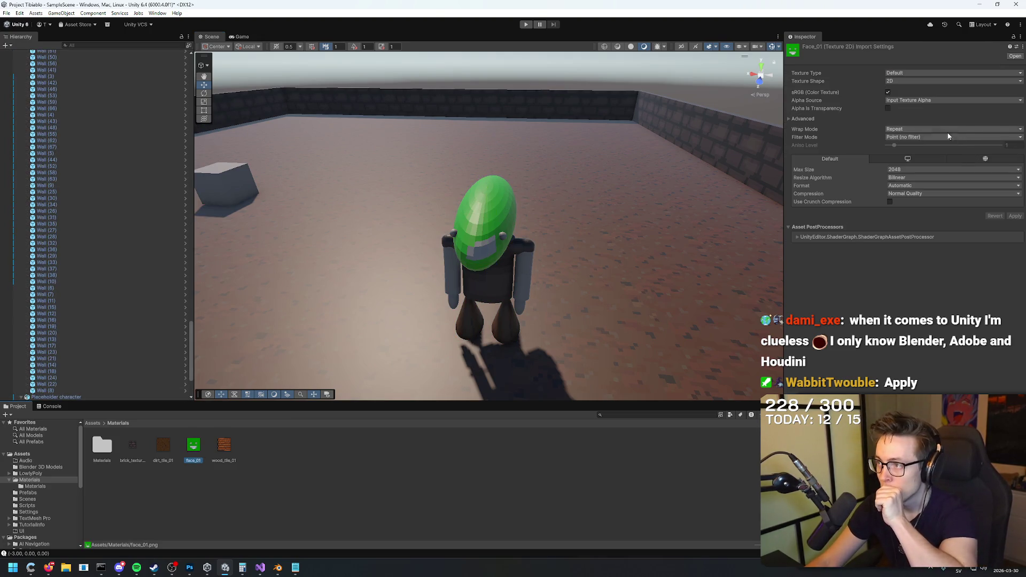
pyautogui.click(505, 210)
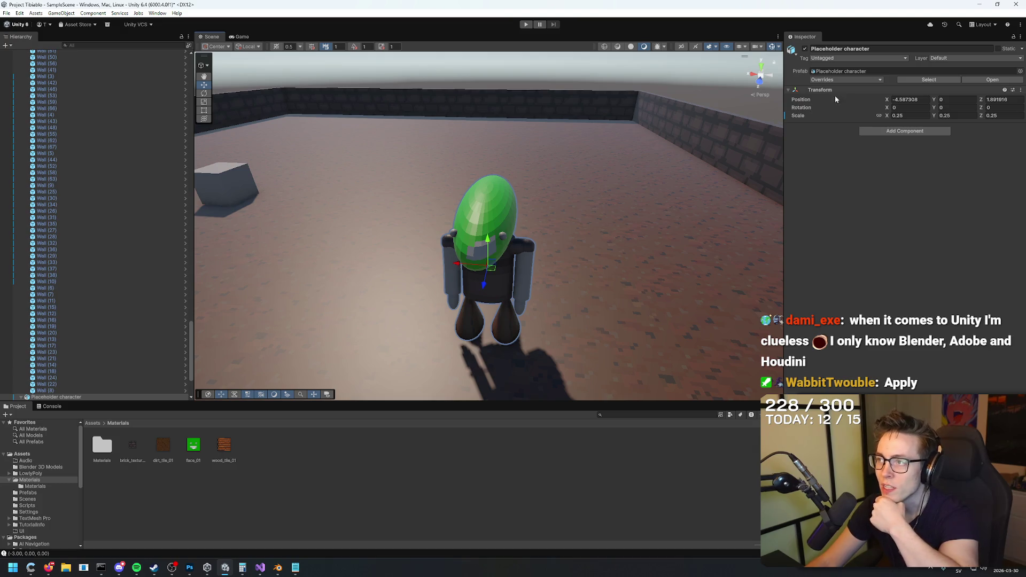
pyautogui.click(477, 219)
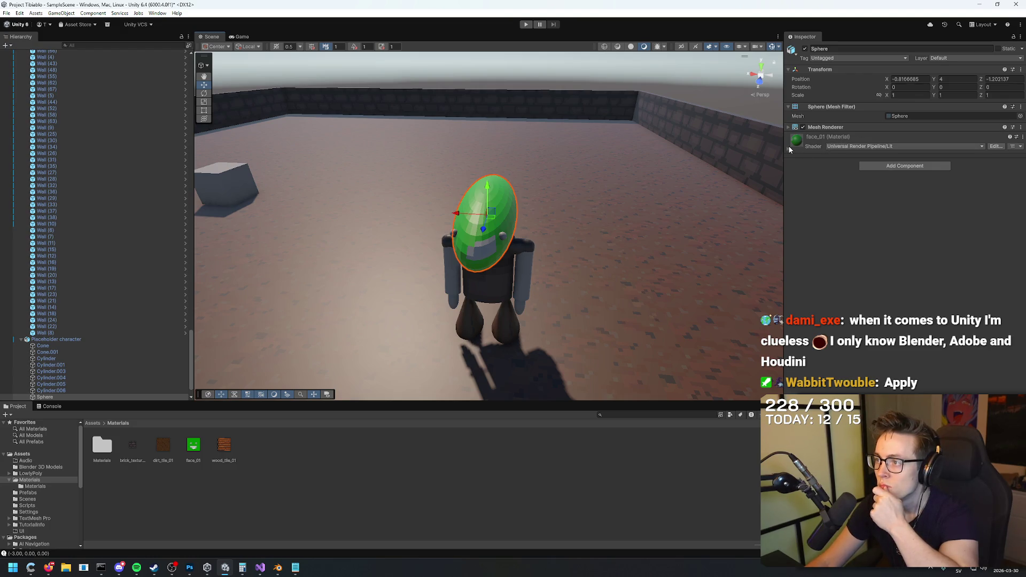
pyautogui.click(48, 568)
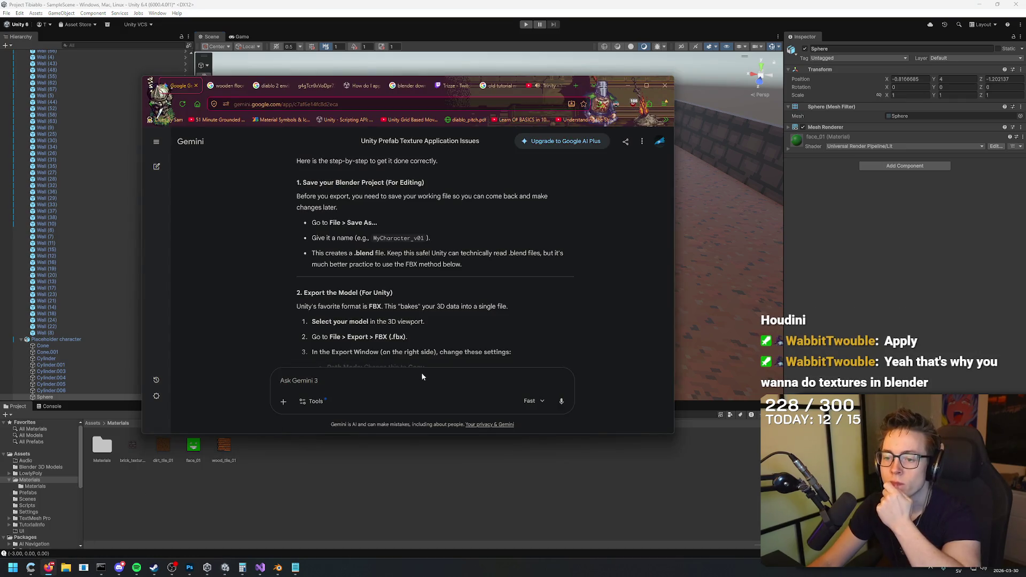
# Step: Back in Unity, put the white New Material on the head sphere and start Play mode
pyautogui.click(903, 216)
pyautogui.moveTo(742, 224)
pyautogui.mouseDown()
pyautogui.moveTo(535, 225)
pyautogui.moveTo(493, 197)
pyautogui.moveTo(568, 183)
pyautogui.moveTo(700, 185)
pyautogui.moveTo(659, 195)
pyautogui.moveTo(588, 176)
pyautogui.mouseUp()
pyautogui.click(493, 198)
pyautogui.hotkey('ctrl', 'z')
pyautogui.hotkey('ctrl', 'z')
pyautogui.moveTo(588, 177)
pyautogui.mouseDown()
pyautogui.moveTo(515, 167)
pyautogui.moveTo(374, 178)
pyautogui.moveTo(385, 176)
pyautogui.mouseUp()
pyautogui.click(520, 25)
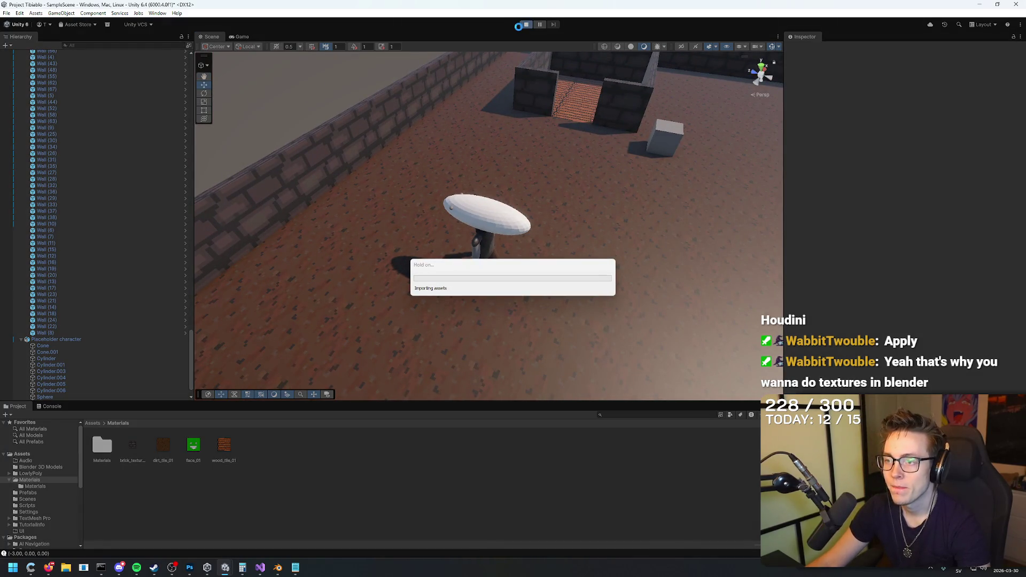
# Step: Move the player with the A key, exit Play mode, and select the white cube
pyautogui.press('a')
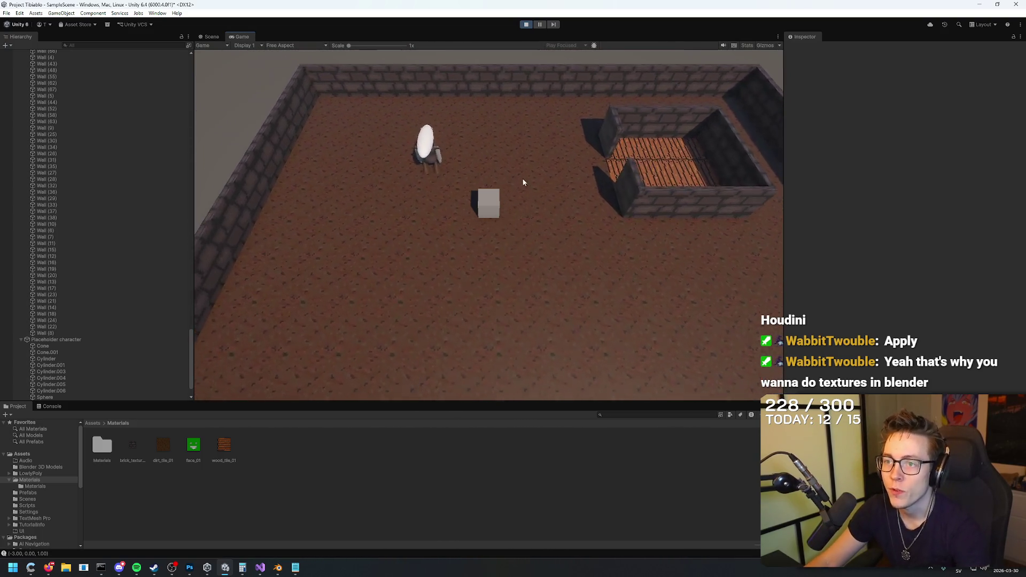
pyautogui.click(526, 24)
pyautogui.moveTo(528, 70)
pyautogui.mouseDown()
pyautogui.moveTo(600, 155)
pyautogui.moveTo(647, 135)
pyautogui.moveTo(571, 230)
pyautogui.moveTo(539, 156)
pyautogui.mouseUp()
pyautogui.click(601, 154)
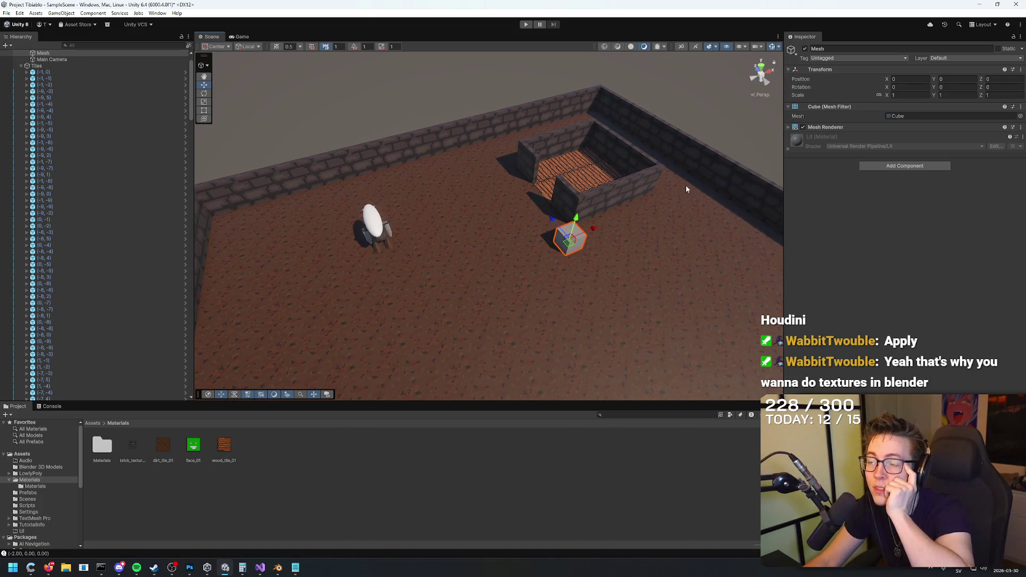
# Step: Collapse the Tiles list in the Hierarchy and parent the Placeholder character under Unit
pyautogui.click(374, 227)
pyautogui.click(383, 236)
pyautogui.click(383, 239)
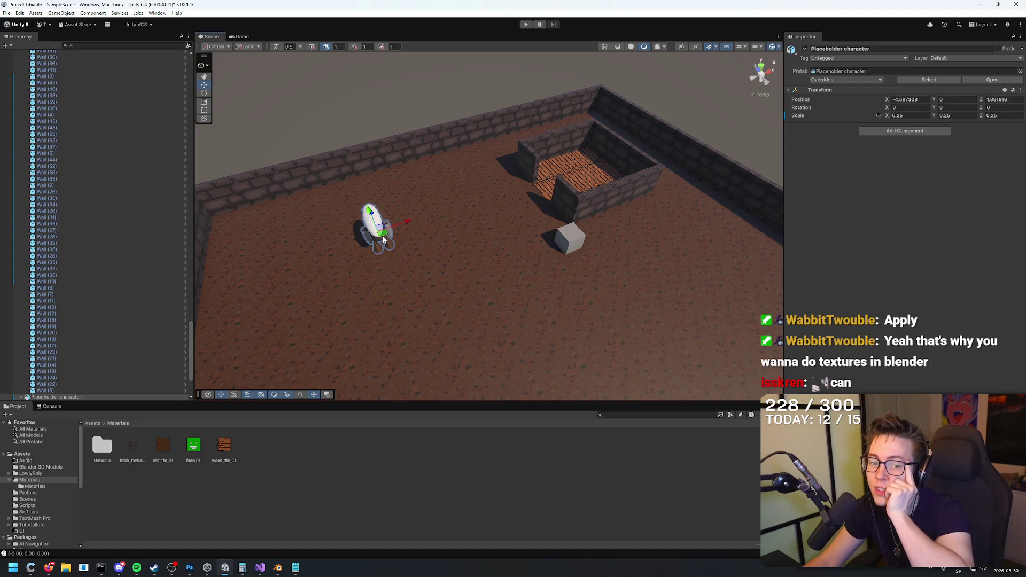
pyautogui.click(566, 246)
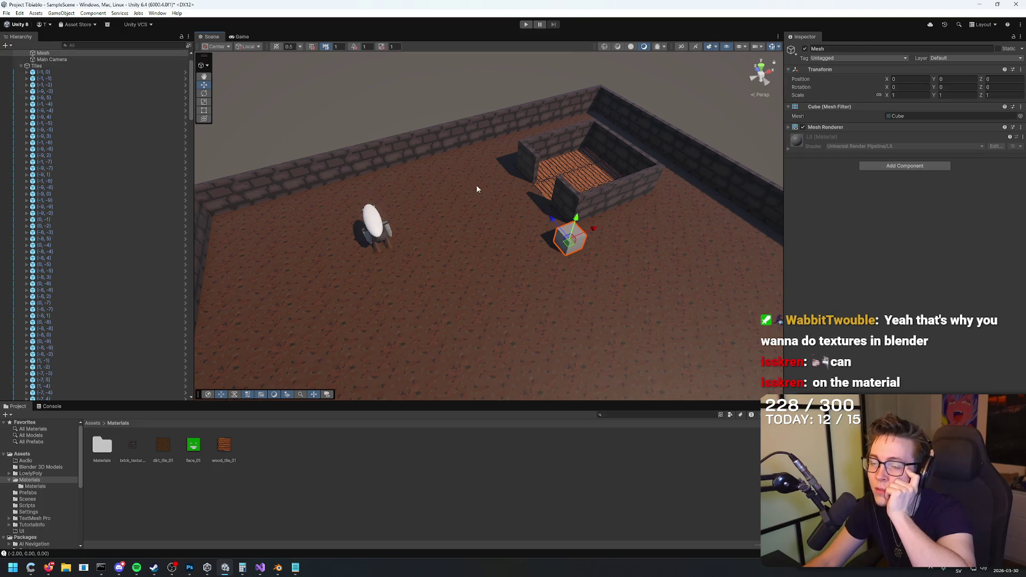
pyautogui.scroll(2, 64, 106)
pyautogui.click(42, 72)
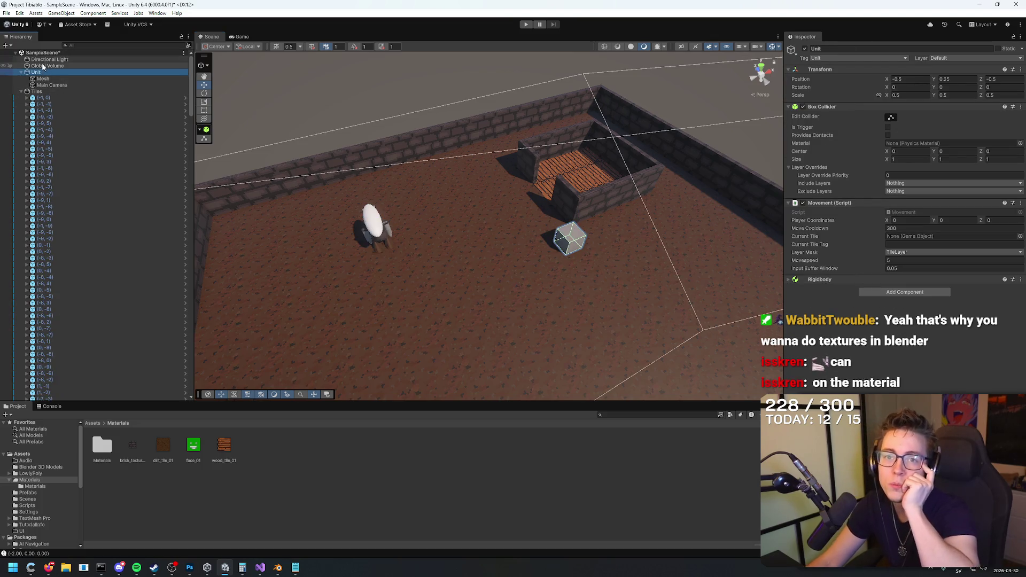
pyautogui.scroll(-10, 53, 126)
pyautogui.scroll(10, 78, 111)
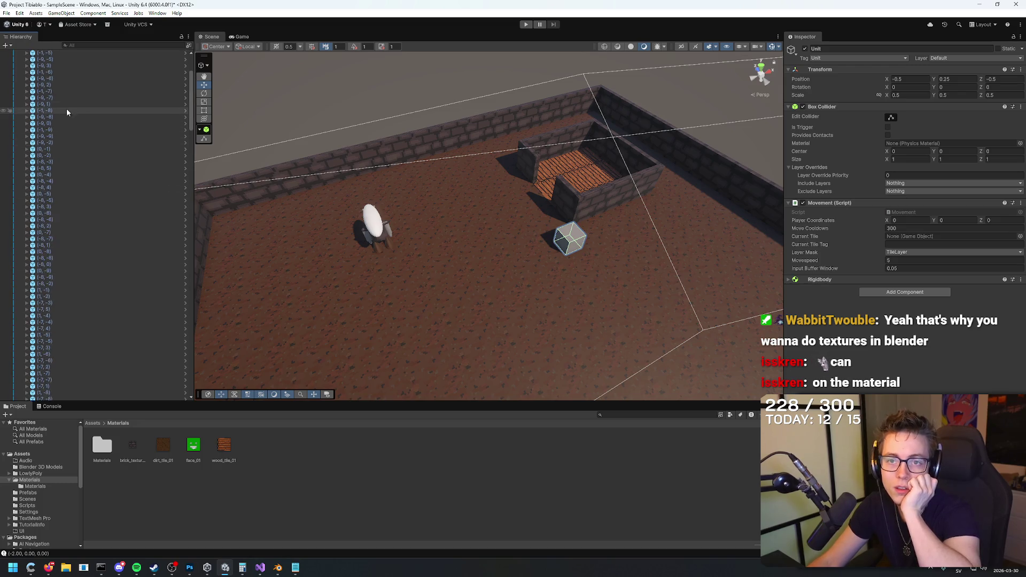
pyautogui.click(21, 92)
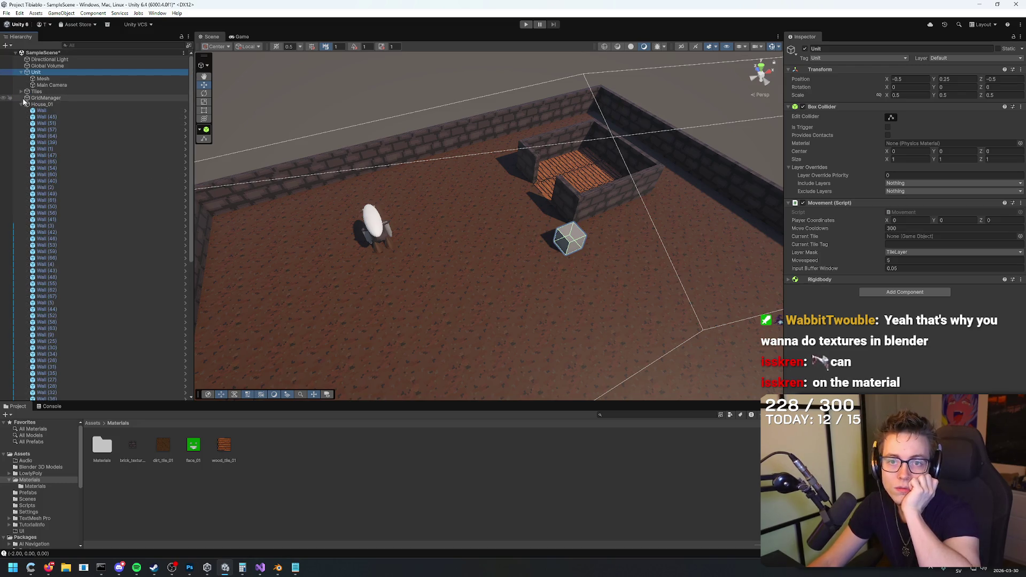
pyautogui.click(20, 110)
pyautogui.moveTo(42, 111); pyautogui.dragTo(49, 80)
pyautogui.click(50, 92)
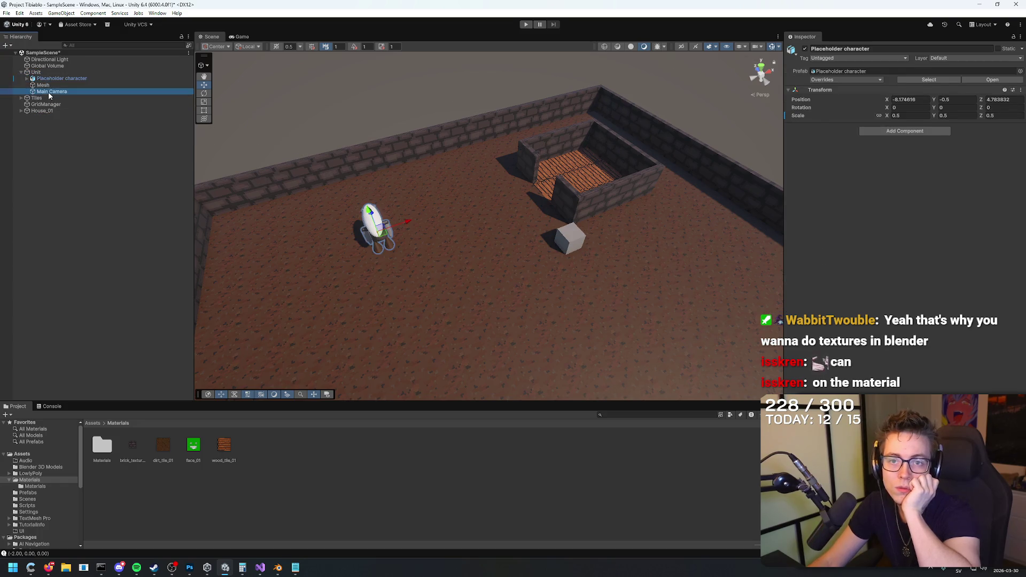
pyautogui.click(49, 79)
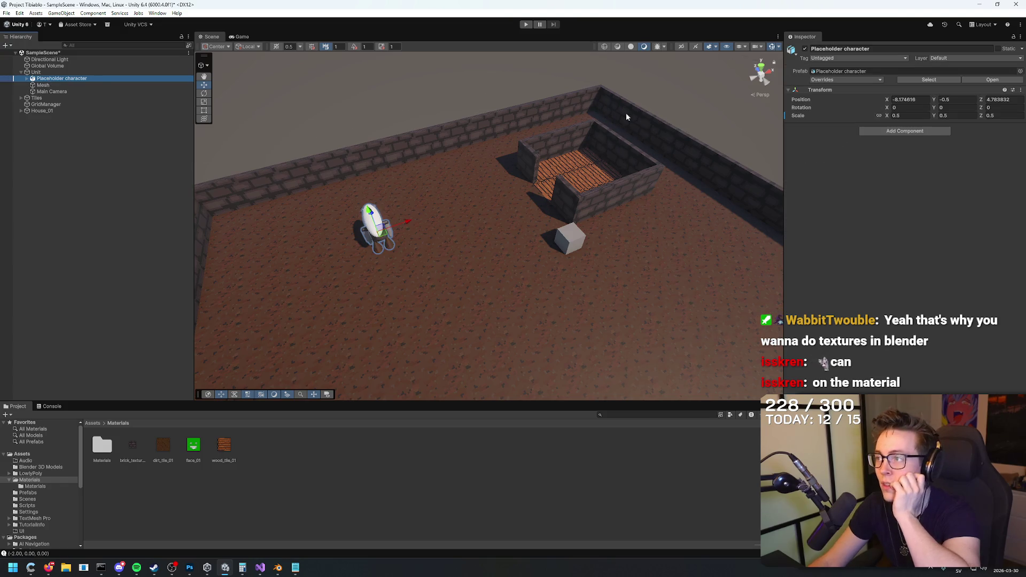
# Step: Set the Placeholder character's Position X, Y and Z to 0
pyautogui.click(911, 100)
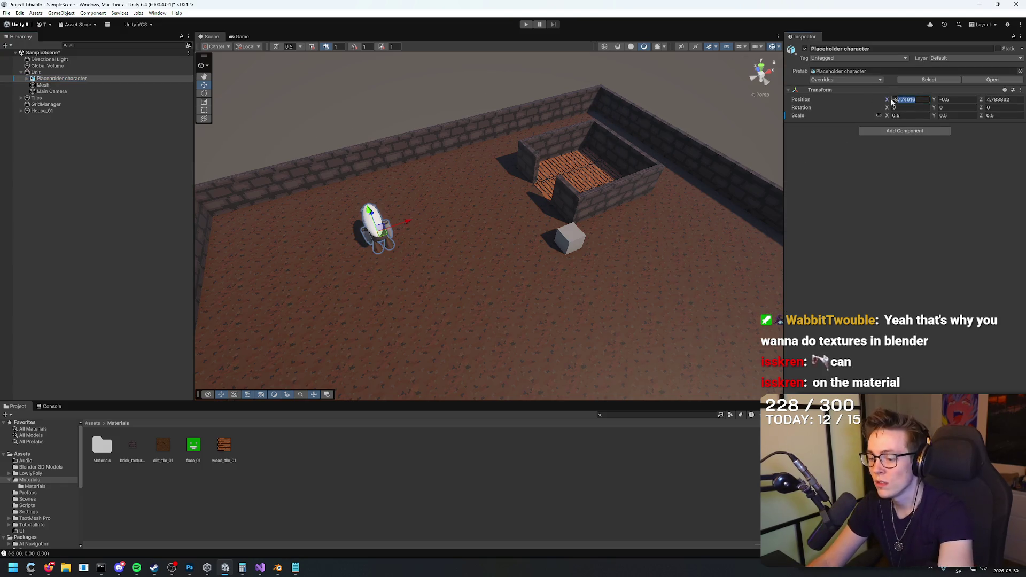
pyautogui.write('0')
pyautogui.click(949, 100)
pyautogui.click(1002, 99)
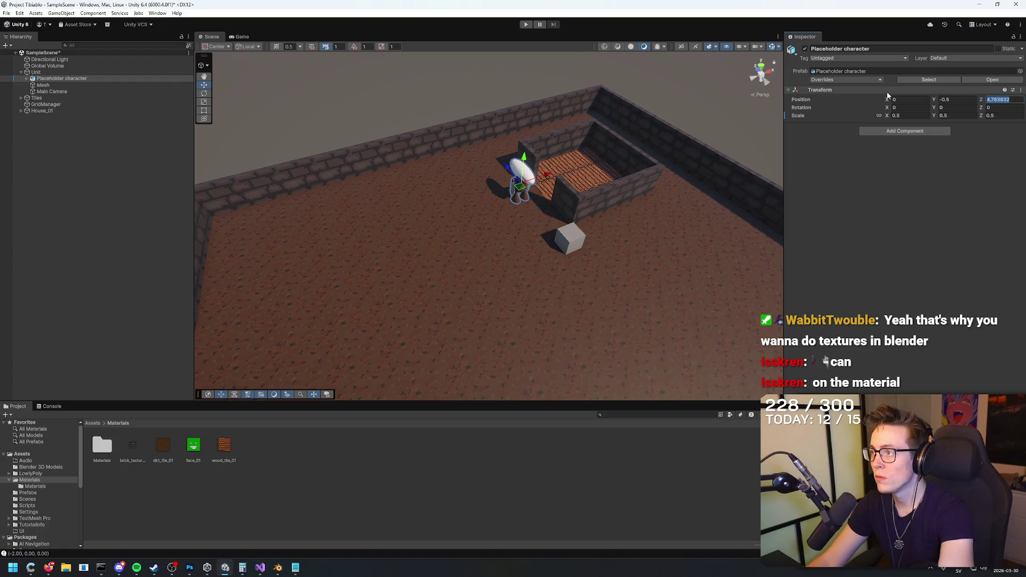
pyautogui.write('0')
pyautogui.click(949, 100)
pyautogui.write('0')
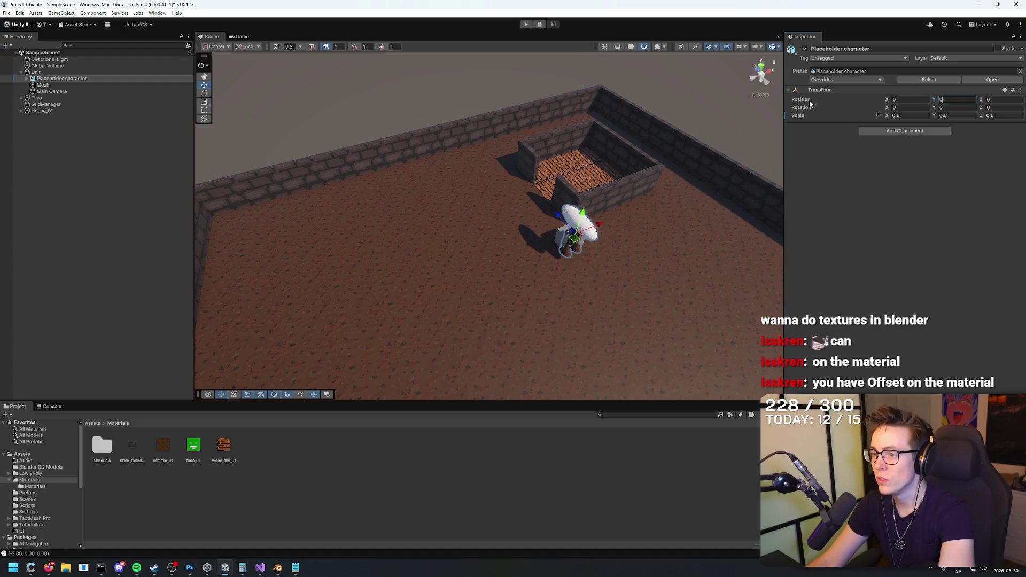
pyautogui.moveTo(620, 250)
pyautogui.mouseDown()
pyautogui.moveTo(517, 344)
pyautogui.moveTo(675, 239)
pyautogui.mouseUp()
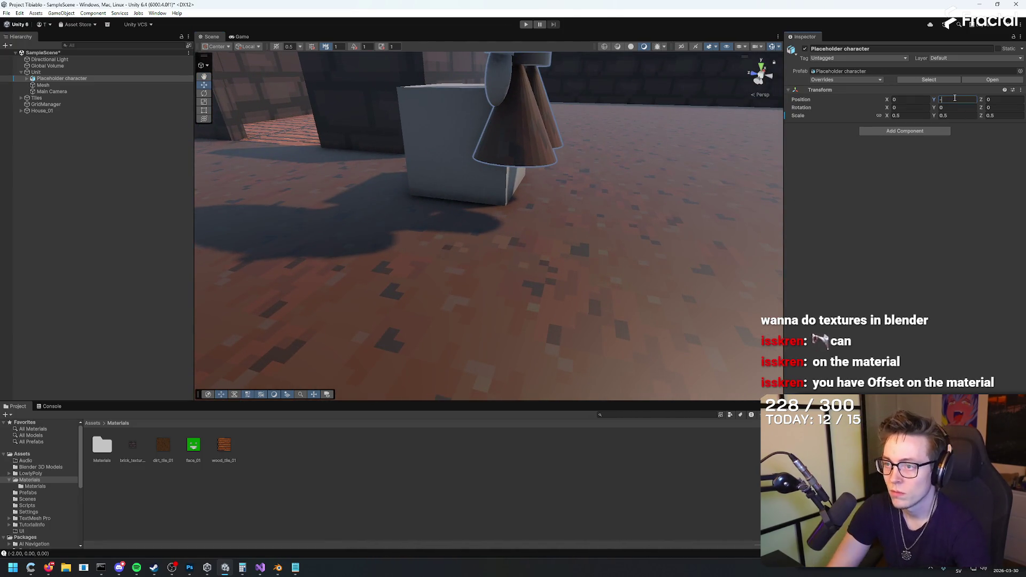
# Step: Cancel the -0.5 edit and set the Unit's Position Y to 0
pyautogui.write('-0.5')
pyautogui.press('Escape')
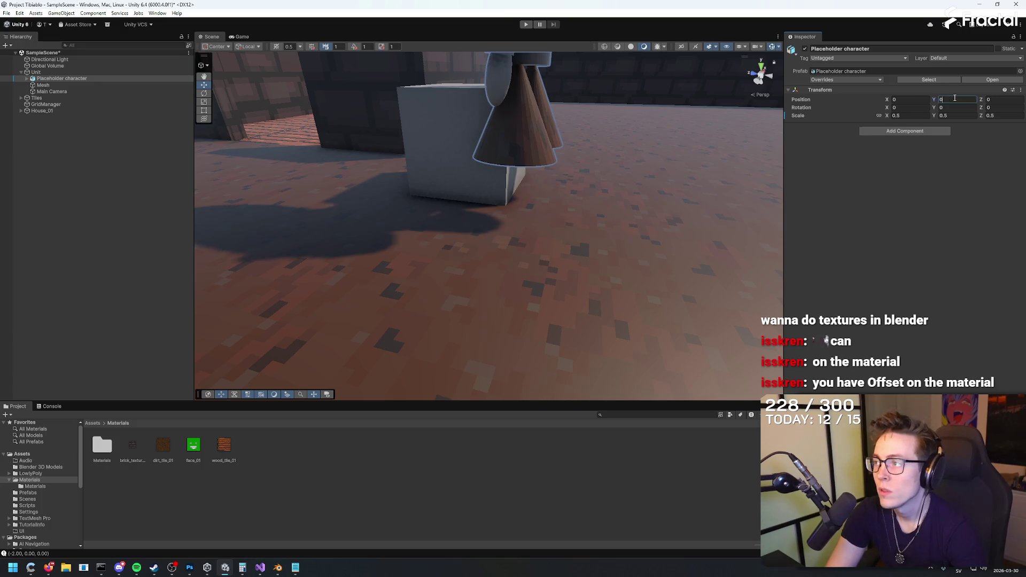
pyautogui.click(38, 72)
pyautogui.click(935, 79)
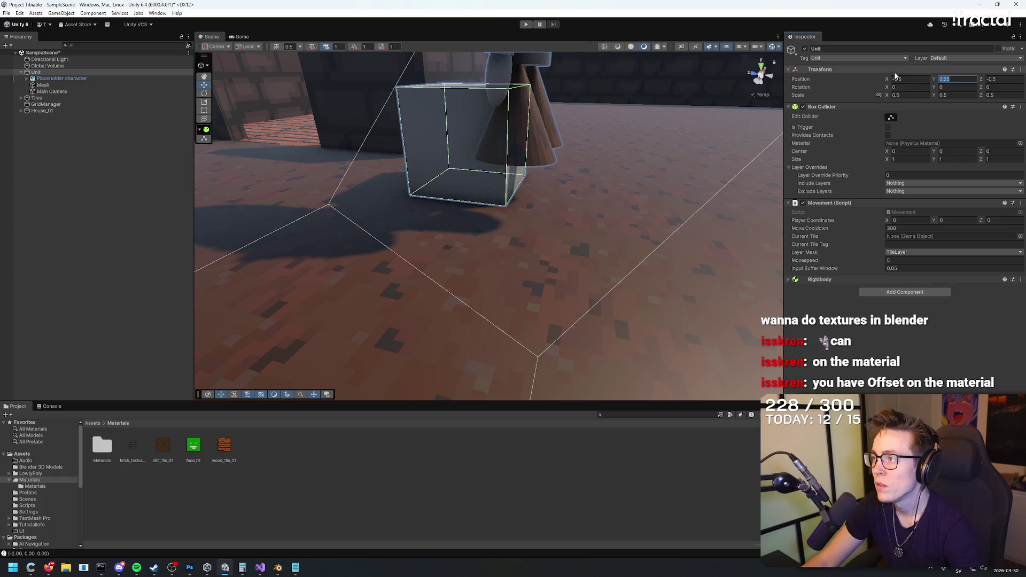
pyautogui.write('0')
pyautogui.moveTo(737, 150)
pyautogui.mouseDown()
pyautogui.moveTo(618, 222)
pyautogui.moveTo(532, 209)
pyautogui.moveTo(595, 291)
pyautogui.moveTo(568, 235)
pyautogui.mouseUp()
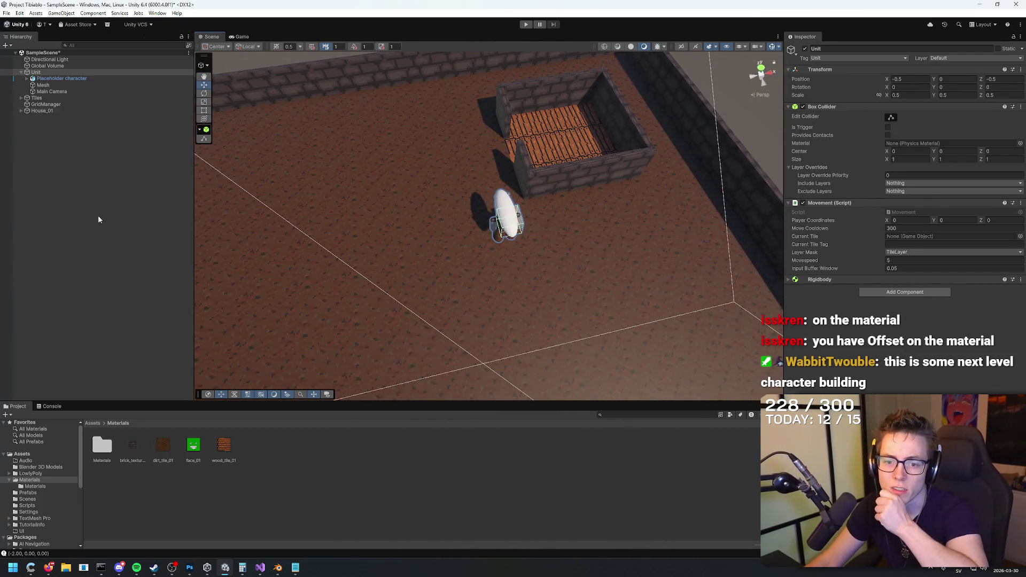
# Step: Show the floor grid and select the Unit's Mesh cube
pyautogui.click(275, 48)
pyautogui.moveTo(534, 152)
pyautogui.mouseDown()
pyautogui.moveTo(531, 172)
pyautogui.moveTo(632, 118)
pyautogui.mouseUp()
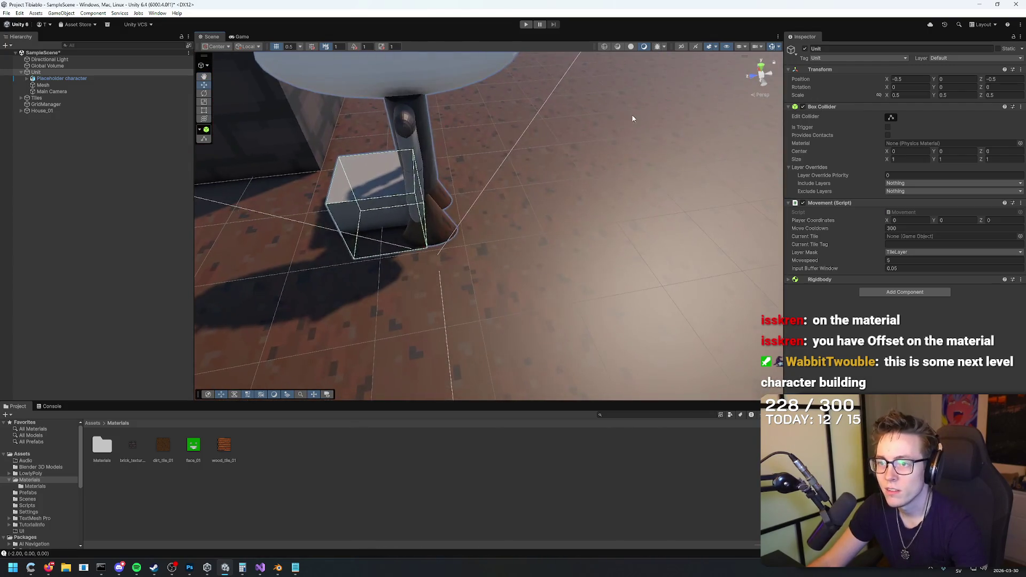
pyautogui.click(632, 118)
pyautogui.click(374, 203)
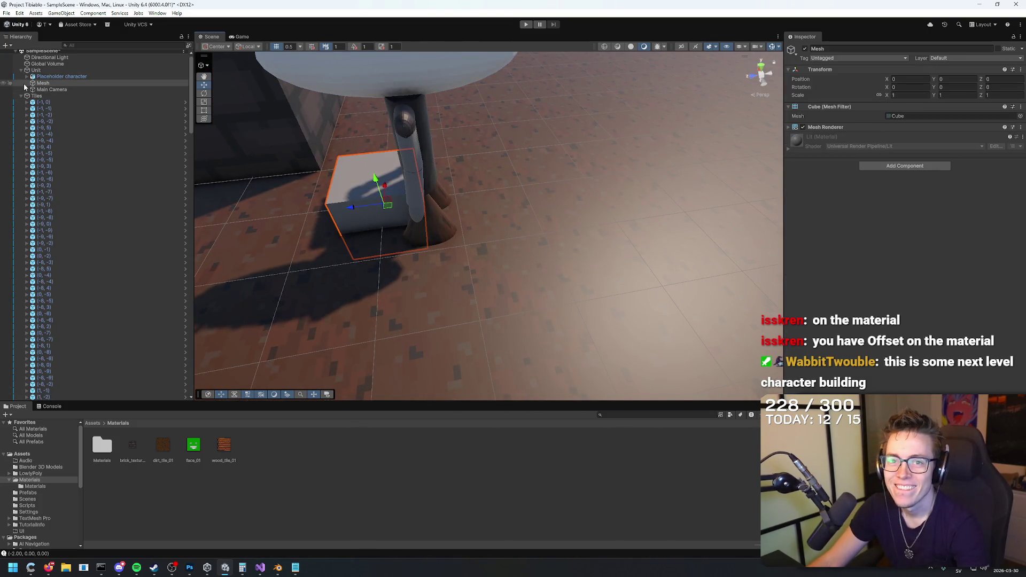
# Step: Toggle the Mesh cube's visibility and frame it in the Scene view
pyautogui.click(4, 83)
pyautogui.scroll(-10, 561, 91)
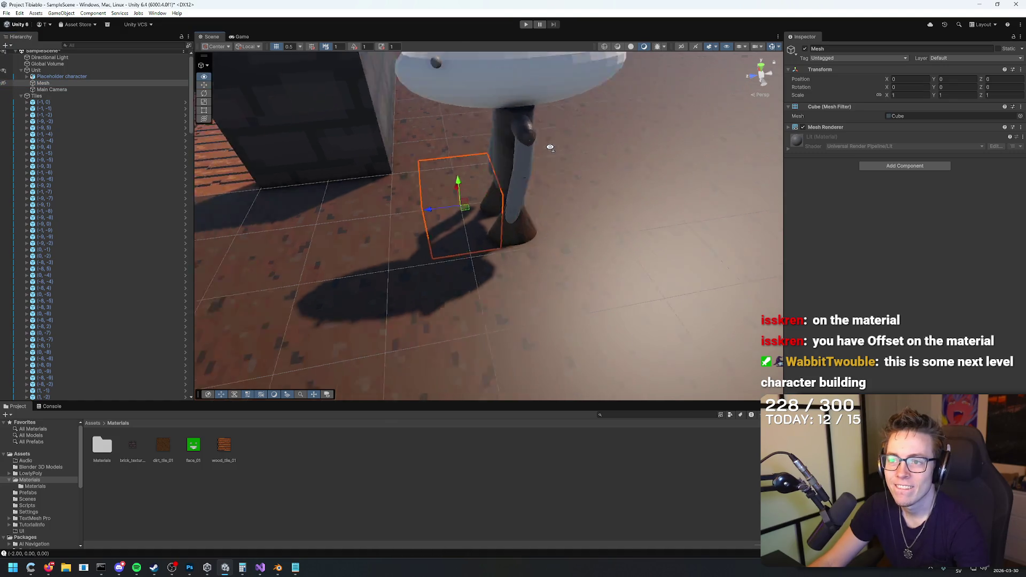
pyautogui.click(561, 88)
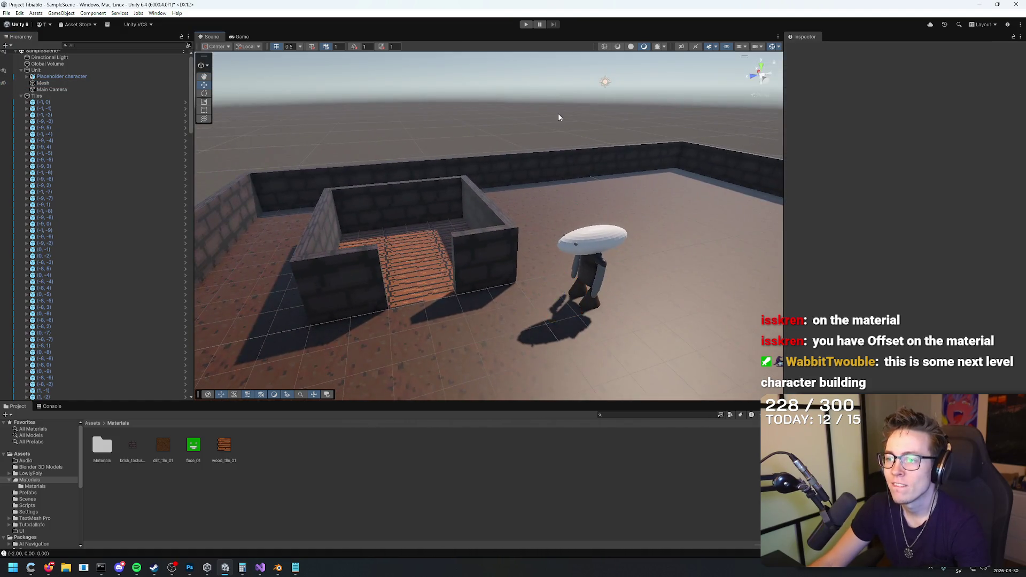
pyautogui.scroll(10, 559, 117)
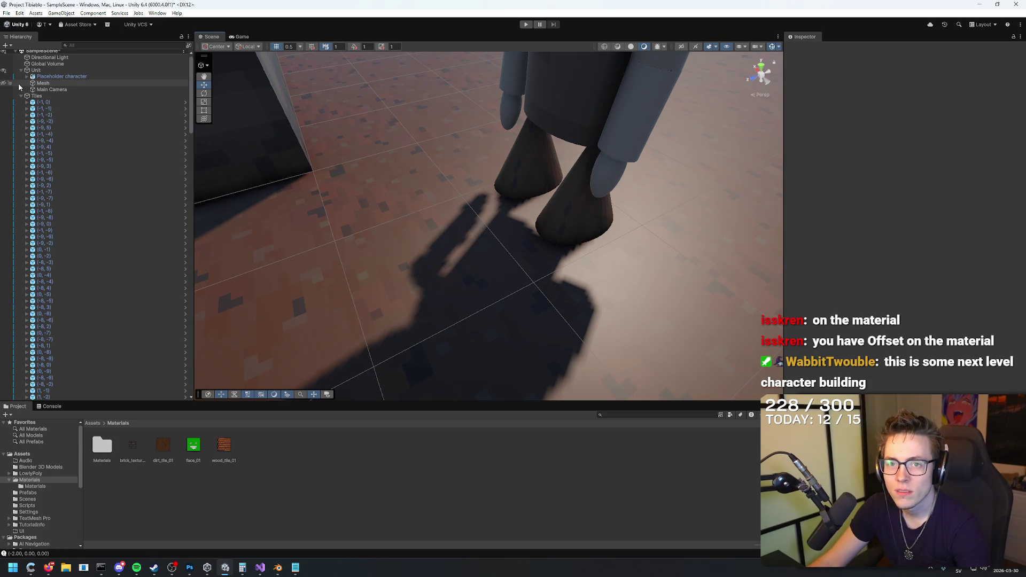
pyautogui.click(19, 86)
pyautogui.doubleClick(42, 85)
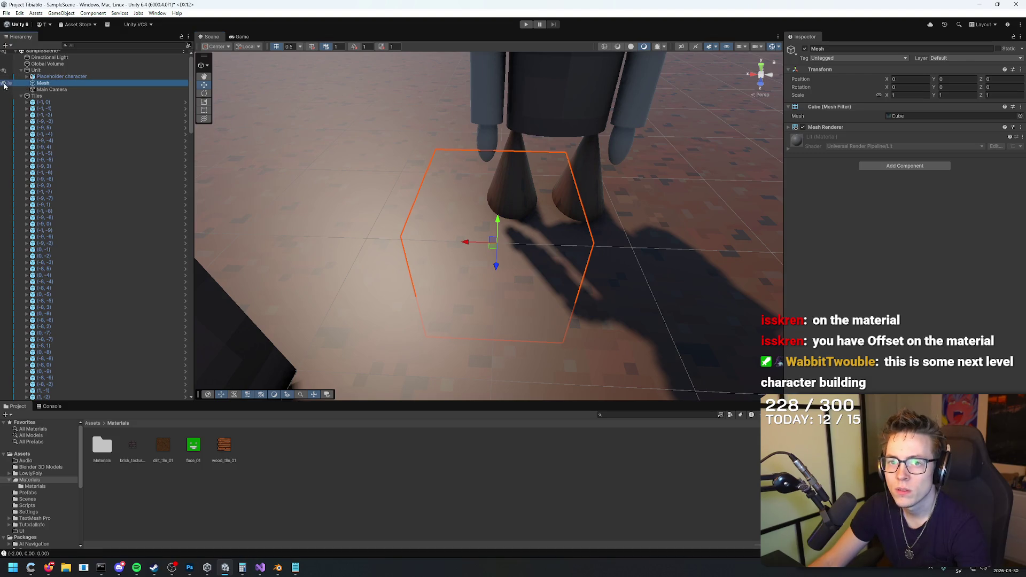
pyautogui.moveTo(427, 241)
pyautogui.mouseDown()
pyautogui.moveTo(175, 130)
pyautogui.moveTo(149, 166)
pyautogui.moveTo(998, 229)
pyautogui.moveTo(952, 217)
pyautogui.moveTo(950, 206)
pyautogui.mouseUp()
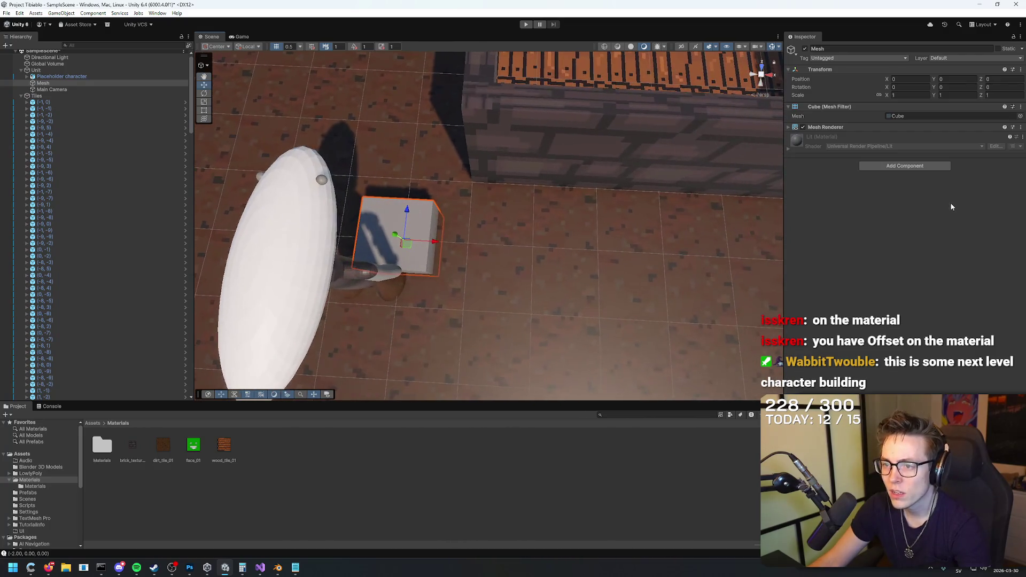
# Step: Shift the Placeholder character along X, then undo the shift
pyautogui.click(75, 76)
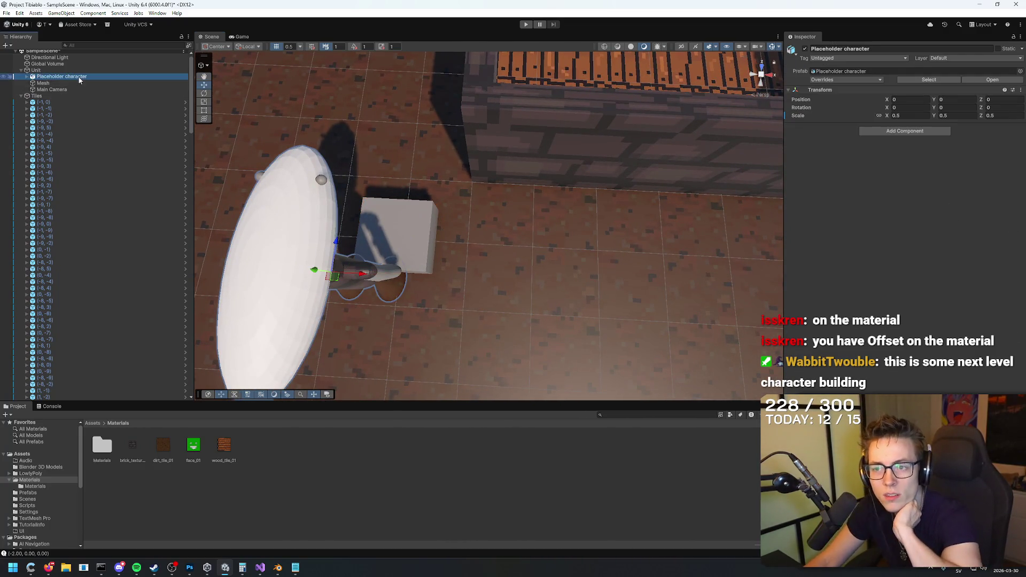
pyautogui.moveTo(887, 100); pyautogui.dragTo(924, 100)
pyautogui.click(42, 83)
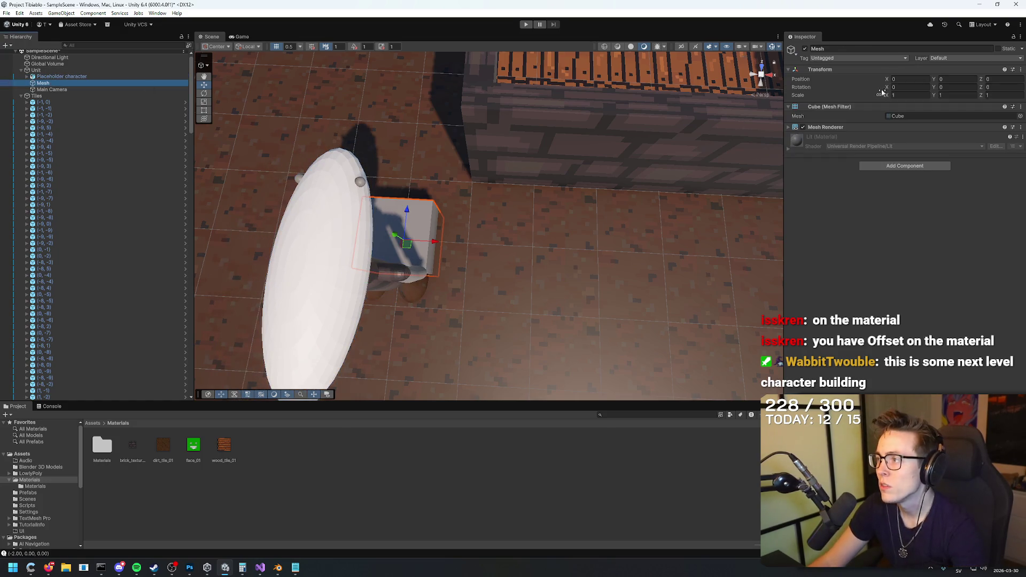
pyautogui.click(42, 71)
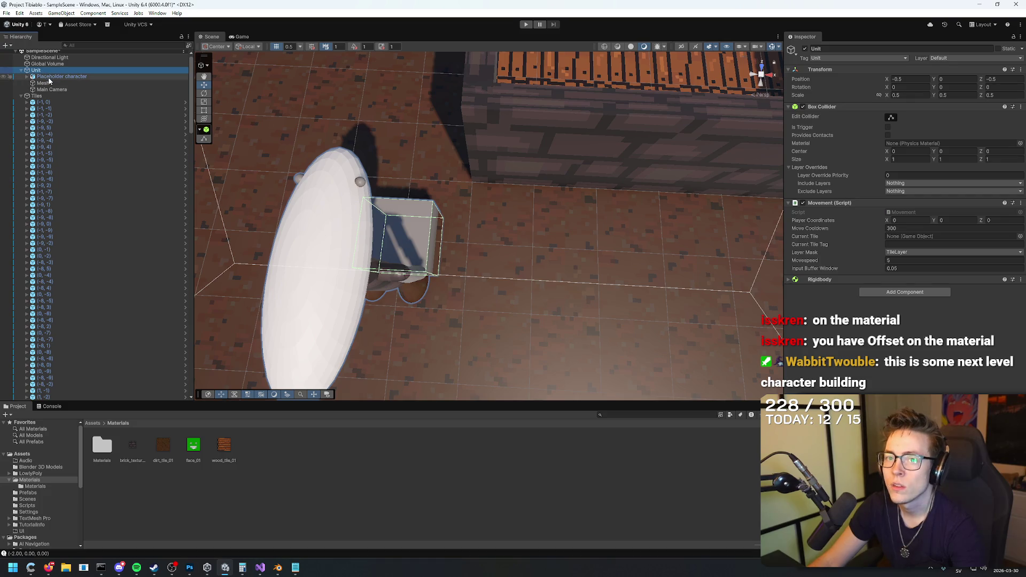
pyautogui.click(49, 78)
pyautogui.hotkey('ctrl', 'z')
pyautogui.hotkey('ctrl', 'z')
pyautogui.hotkey('ctrl', 'z')
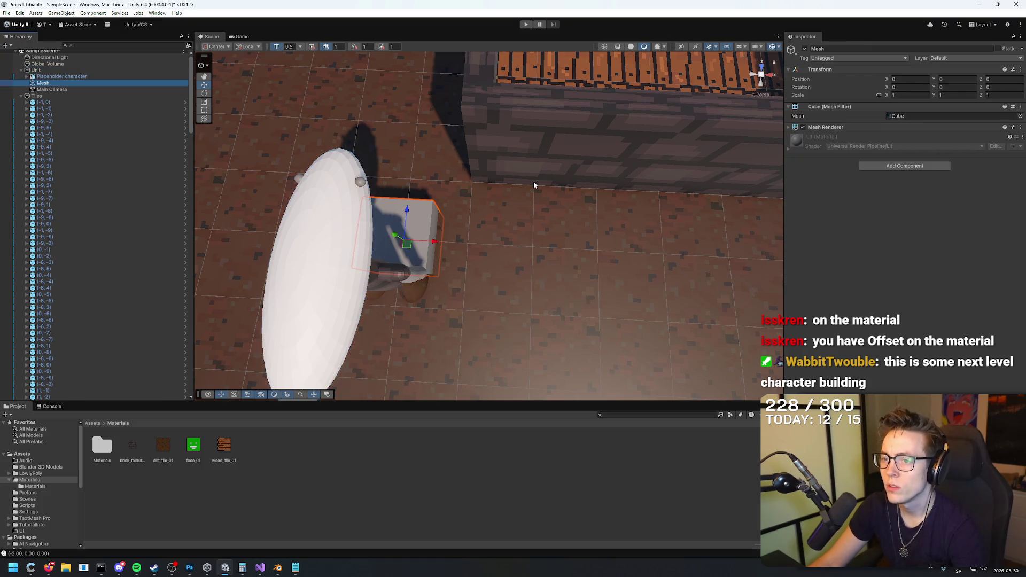
# Step: Select the Mesh, Unit and Placeholder character in turn, checking the Unit's X position
pyautogui.click(47, 84)
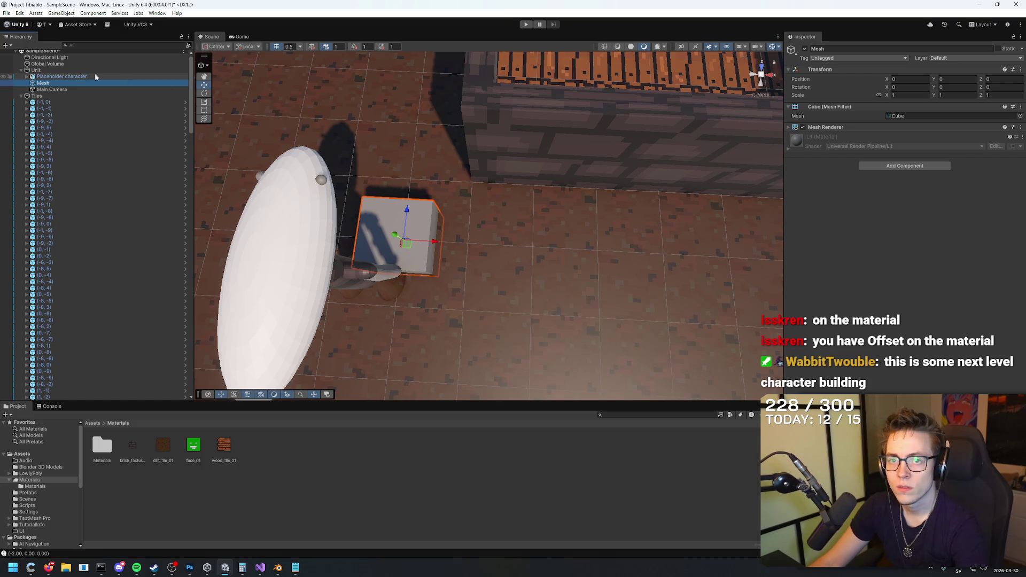
pyautogui.click(88, 78)
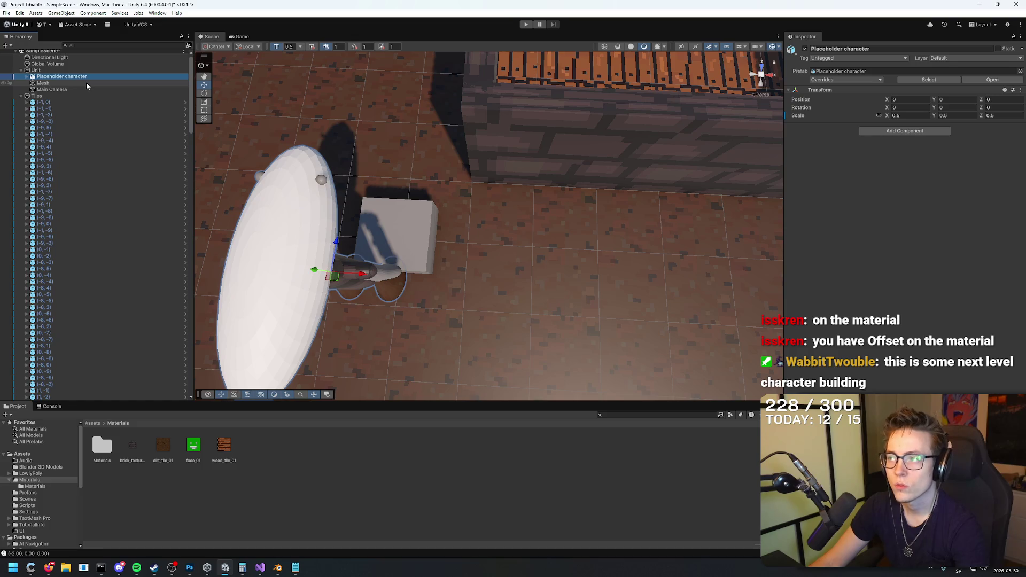
pyautogui.click(87, 83)
pyautogui.click(54, 70)
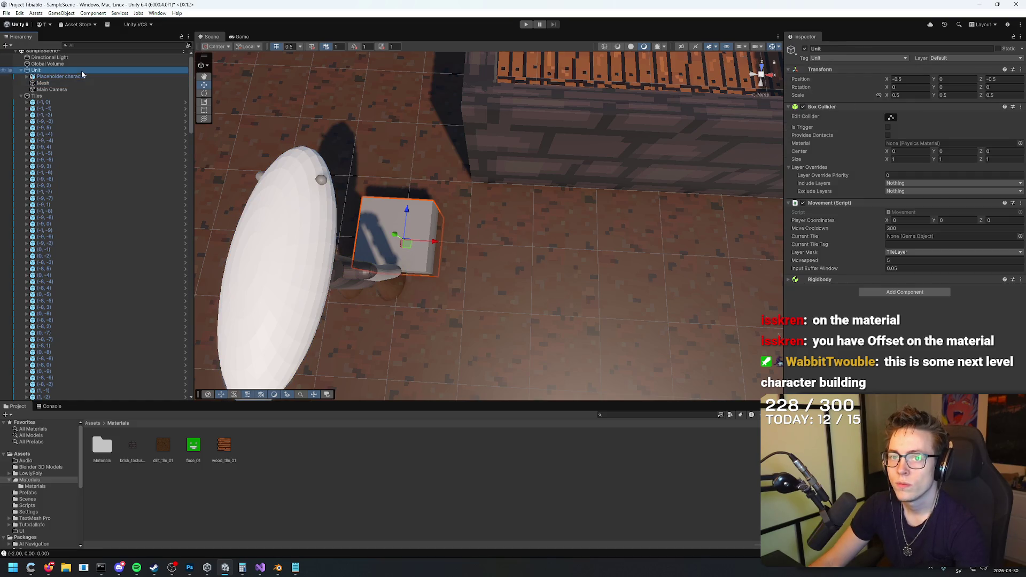
pyautogui.click(898, 81)
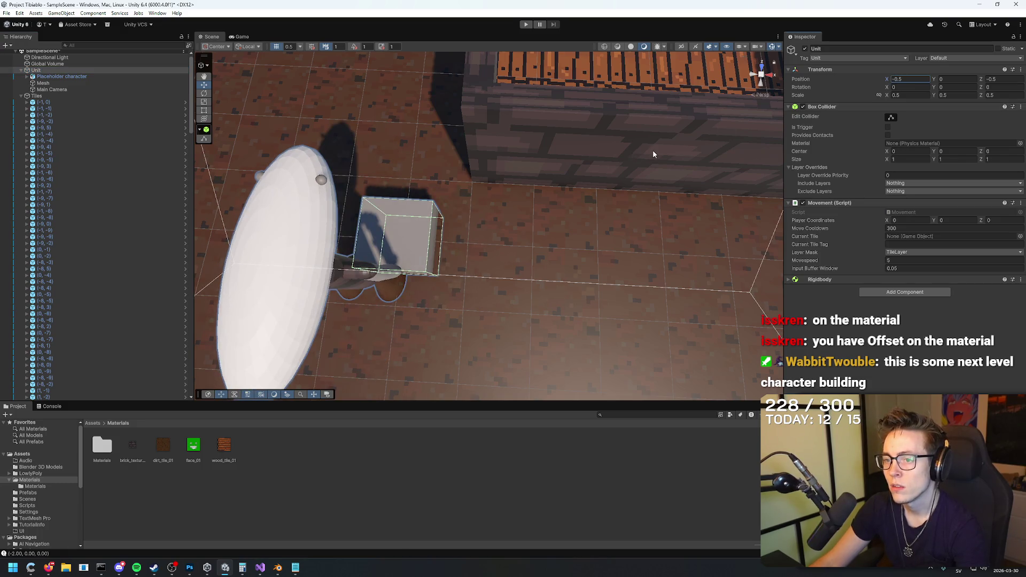
pyautogui.click(89, 84)
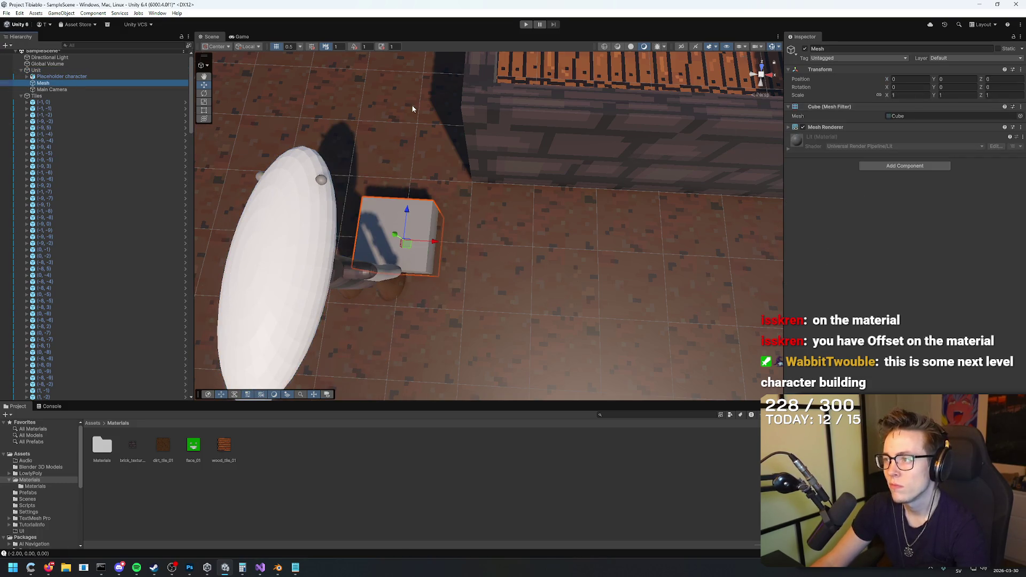
pyautogui.click(91, 78)
# Step: Nudge the Placeholder character to X 0.4, offset it slightly along Z, then select Mesh
pyautogui.moveTo(887, 100); pyautogui.dragTo(909, 99)
pyautogui.moveTo(614, 161)
pyautogui.mouseDown()
pyautogui.moveTo(641, 141)
pyautogui.moveTo(950, 130)
pyautogui.mouseUp()
pyautogui.press('f')
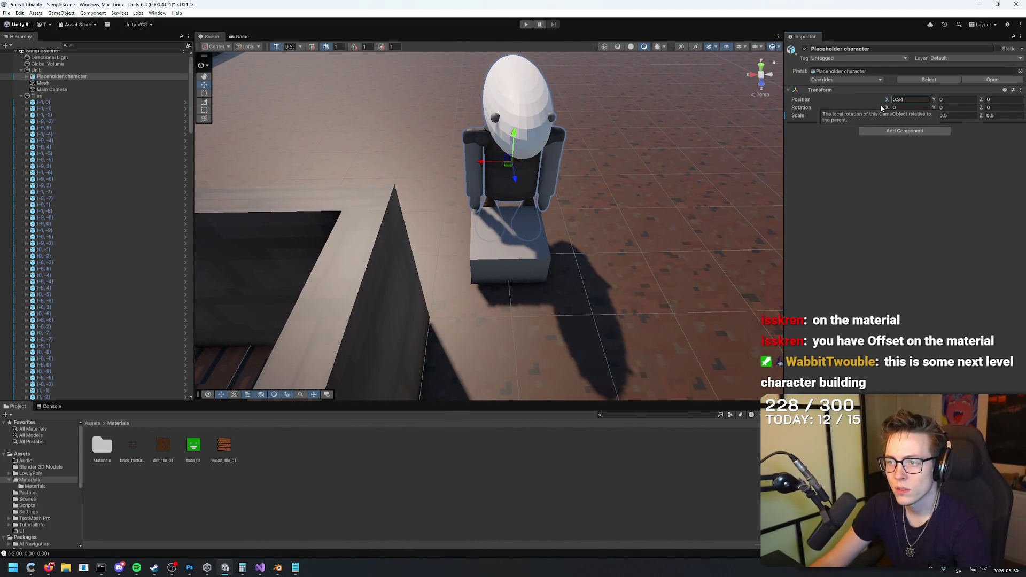
pyautogui.moveTo(687, 201)
pyautogui.mouseDown()
pyautogui.moveTo(653, 210)
pyautogui.moveTo(671, 182)
pyautogui.mouseUp()
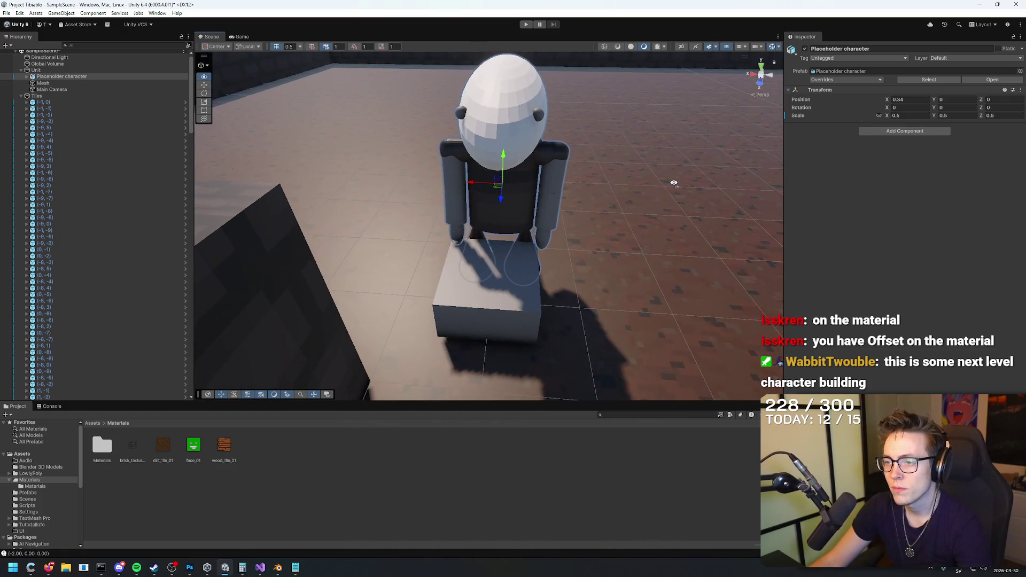
pyautogui.moveTo(887, 101); pyautogui.dragTo(887, 101)
pyautogui.moveTo(981, 99); pyautogui.dragTo(1004, 106)
pyautogui.moveTo(523, 208)
pyautogui.mouseDown()
pyautogui.moveTo(494, 195)
pyautogui.moveTo(486, 224)
pyautogui.mouseUp()
pyautogui.click(500, 251)
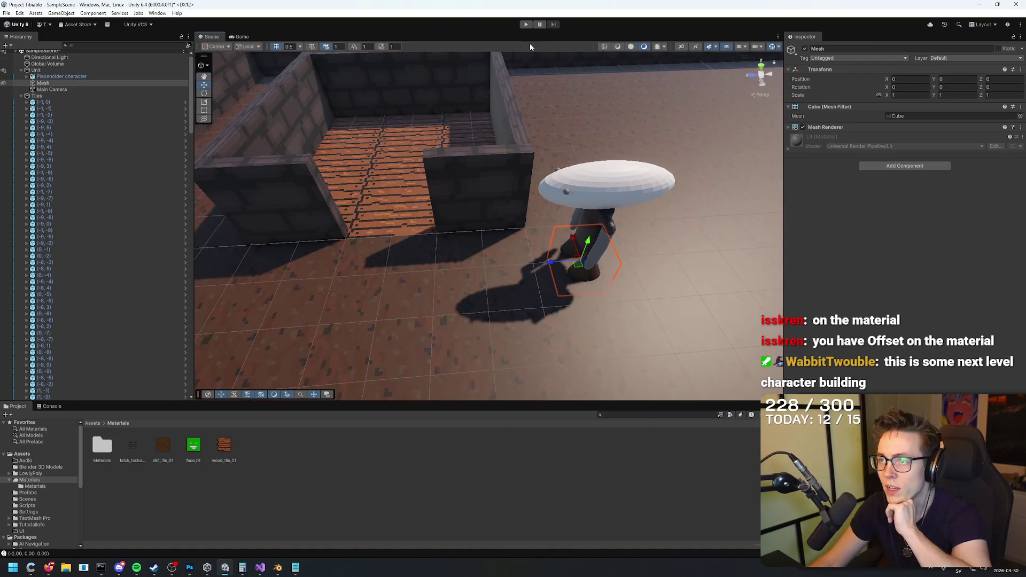
# Step: Run a quick playtest, then disable the Mesh cube's Mesh Renderer to hide it under the character
pyautogui.click(526, 24)
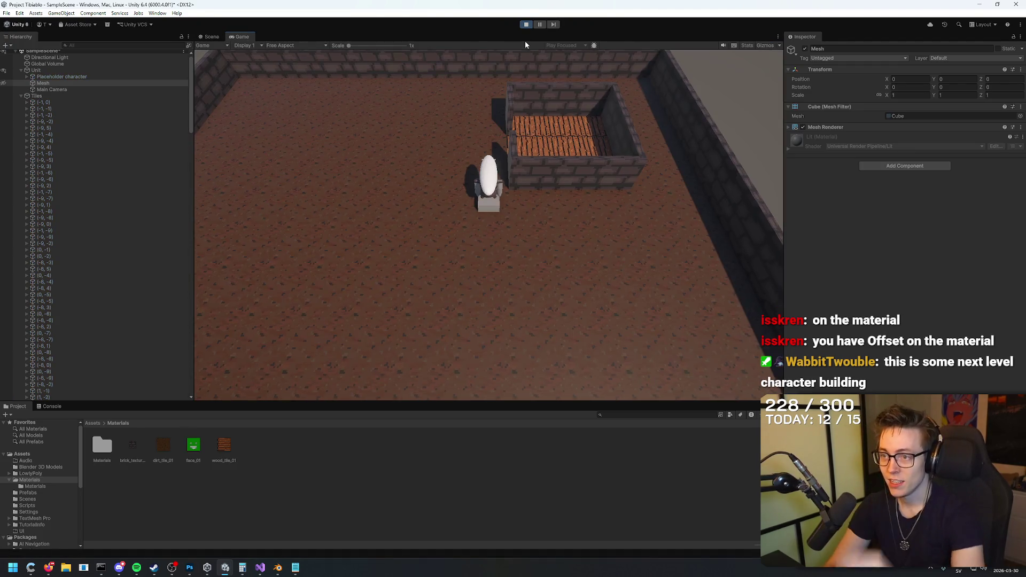
pyautogui.click(526, 24)
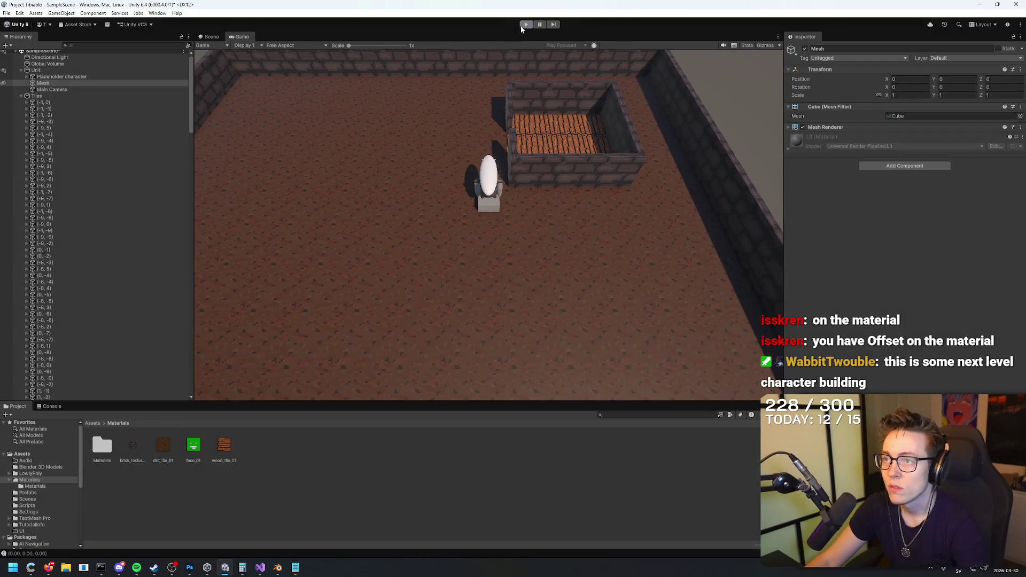
pyautogui.click(194, 465)
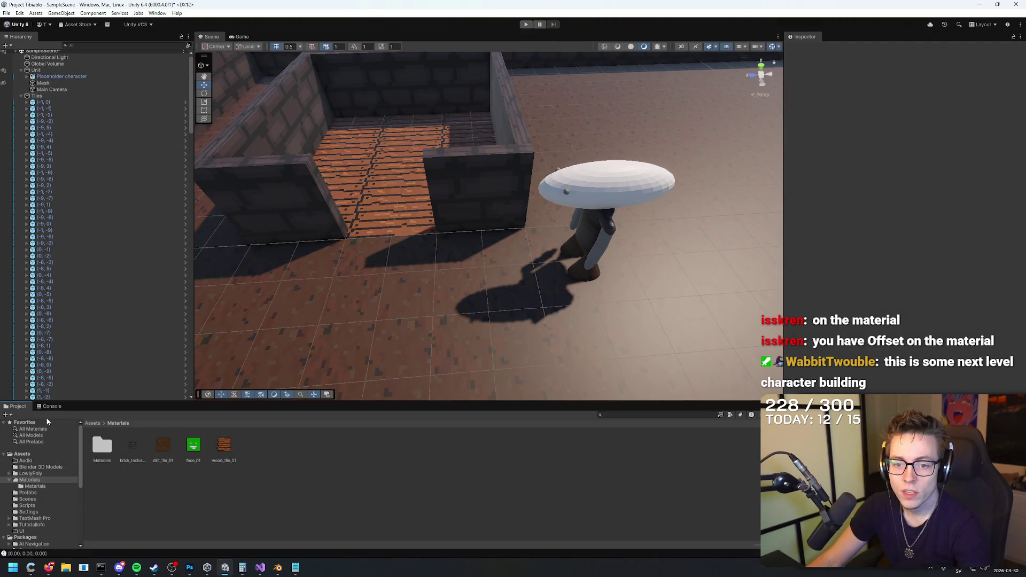
pyautogui.click(37, 492)
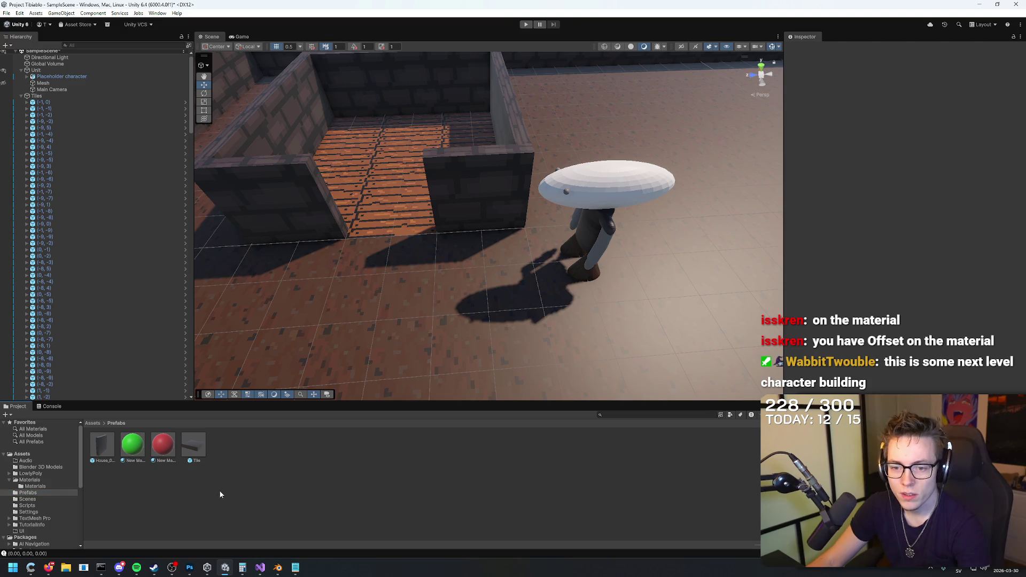
pyautogui.click(35, 486)
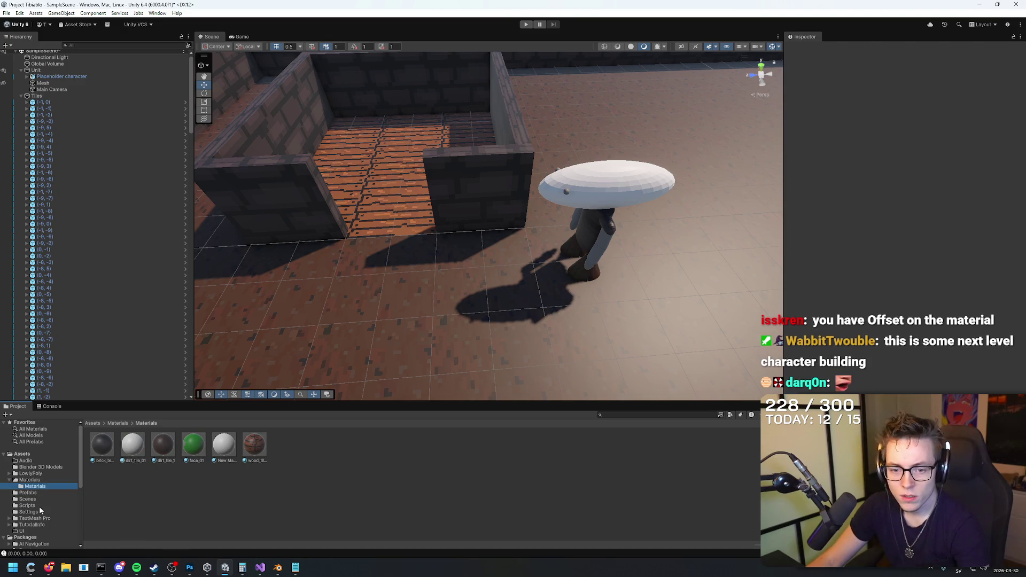
pyautogui.click(42, 83)
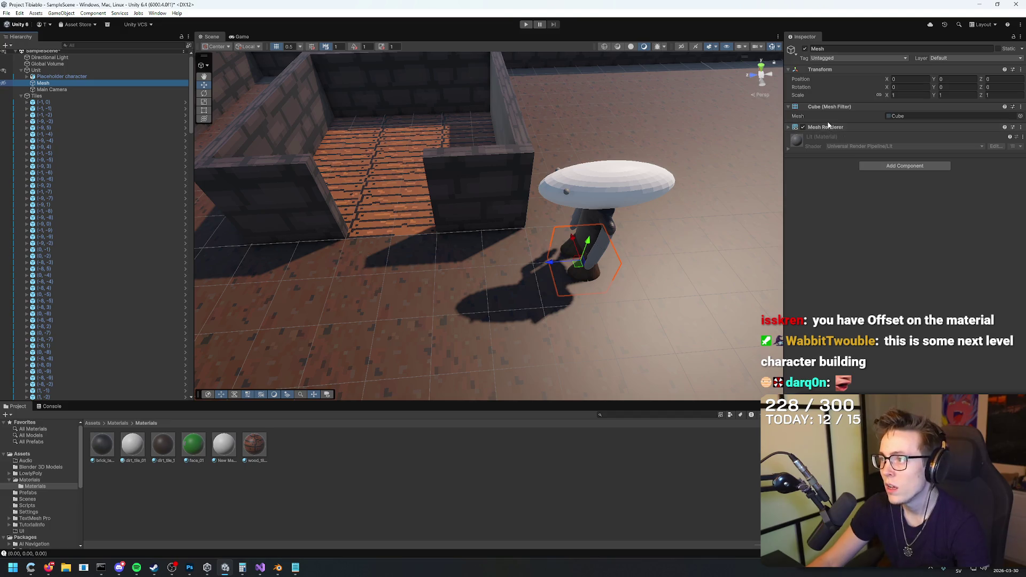
pyautogui.click(803, 127)
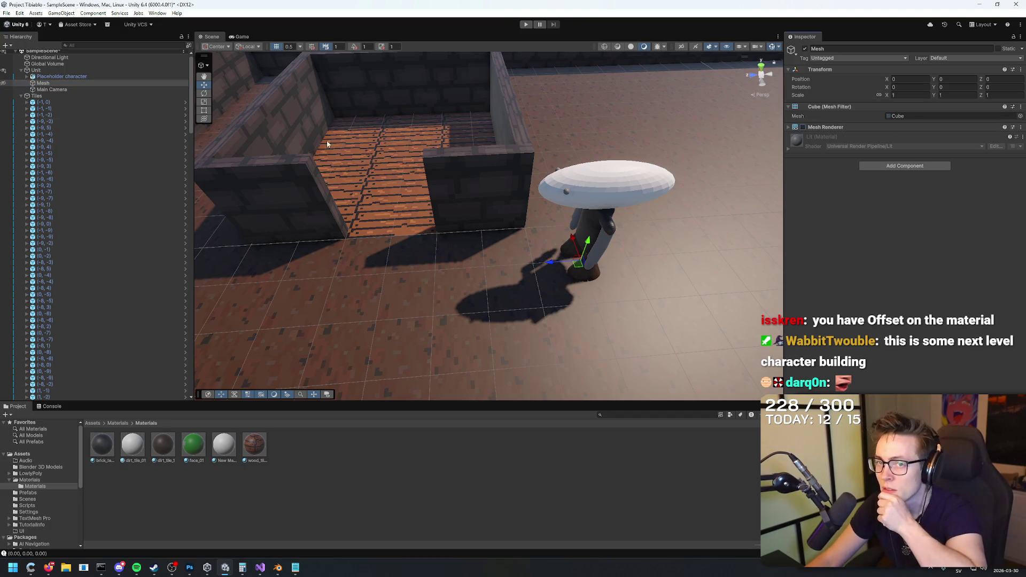
pyautogui.click(838, 233)
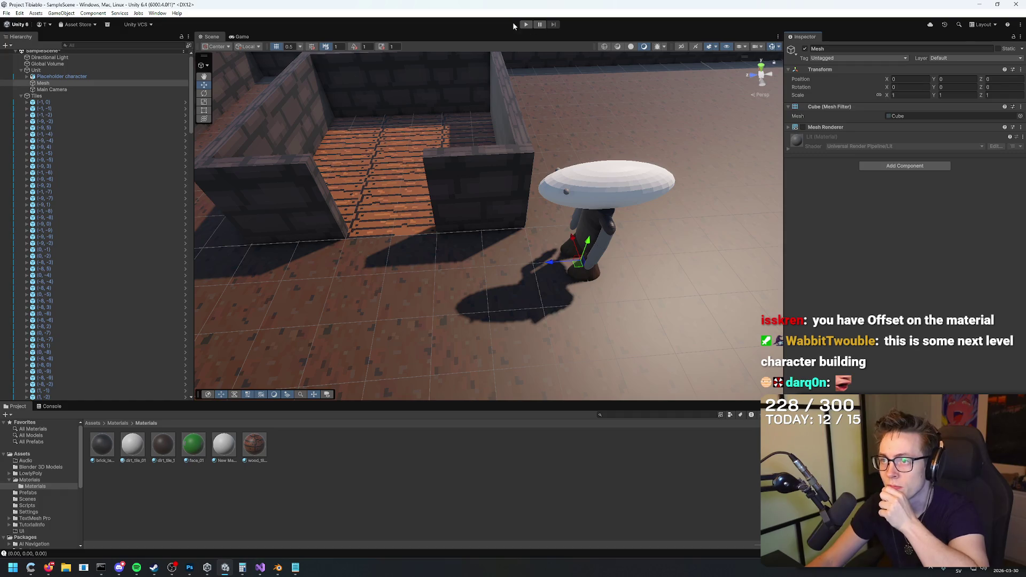
# Step: Playtest again, walking the character to a distant tile and back before heading to Movement.cs
pyautogui.click(526, 24)
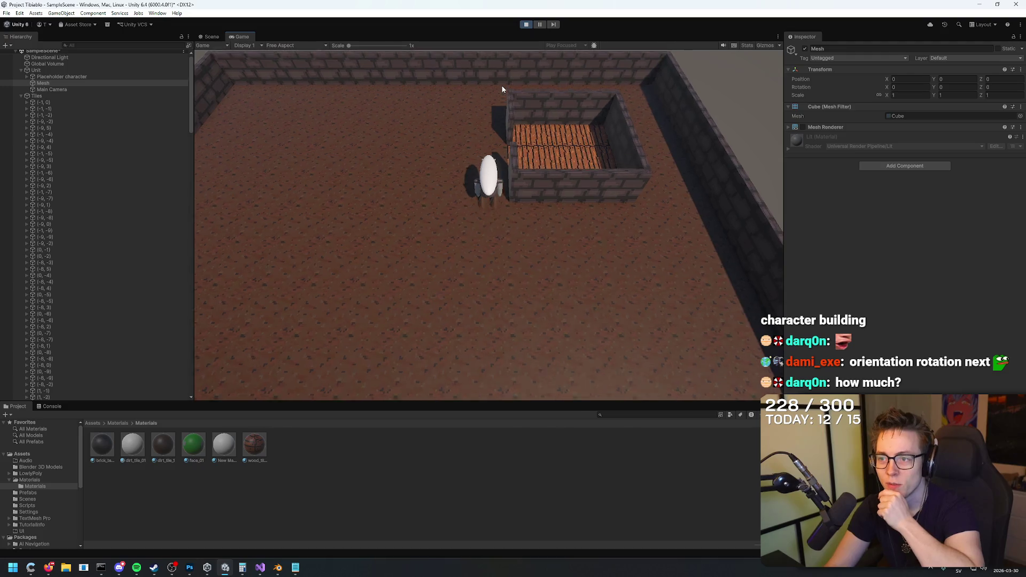
pyautogui.click(502, 89)
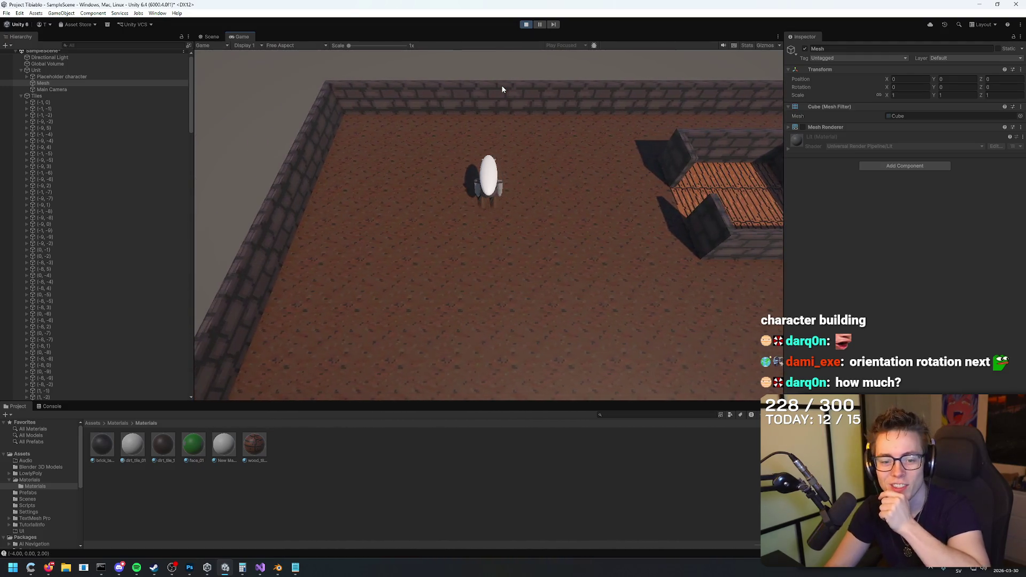
pyautogui.click(503, 89)
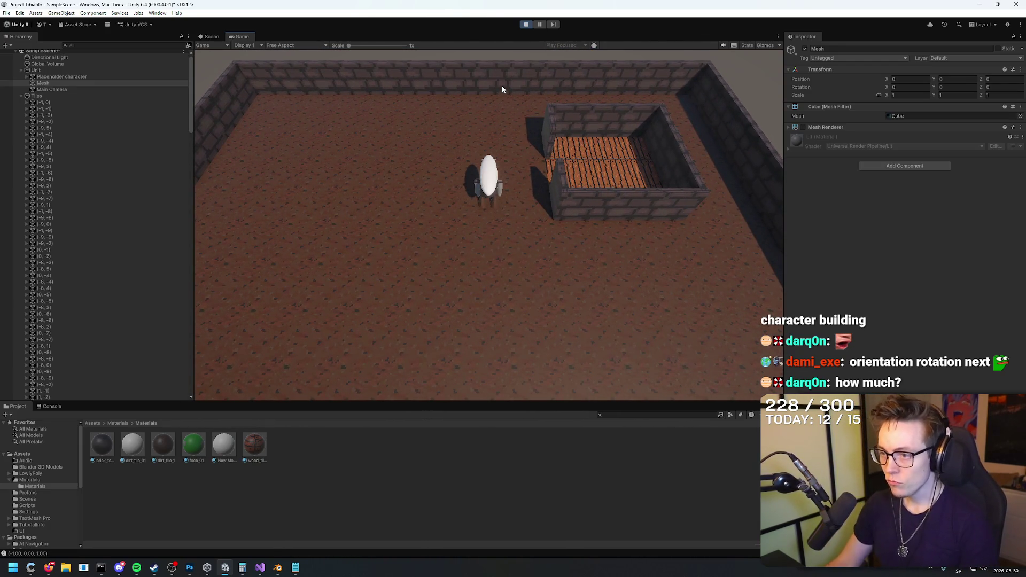
pyautogui.click(258, 569)
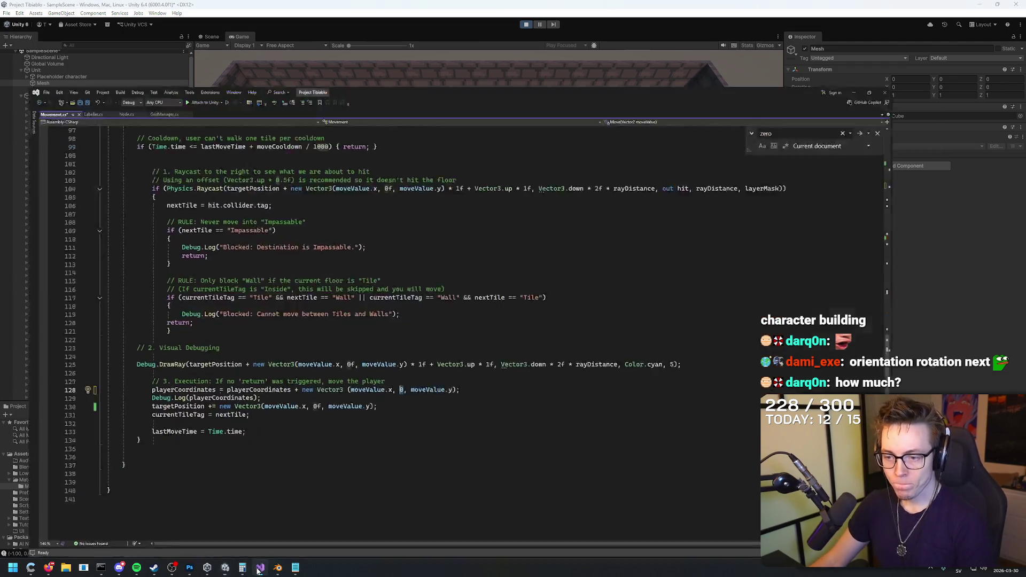
# Step: In Move(), insert a blank line right after Debug.Log(playerCoordinates); on line 130
pyautogui.scroll(10, 398, 279)
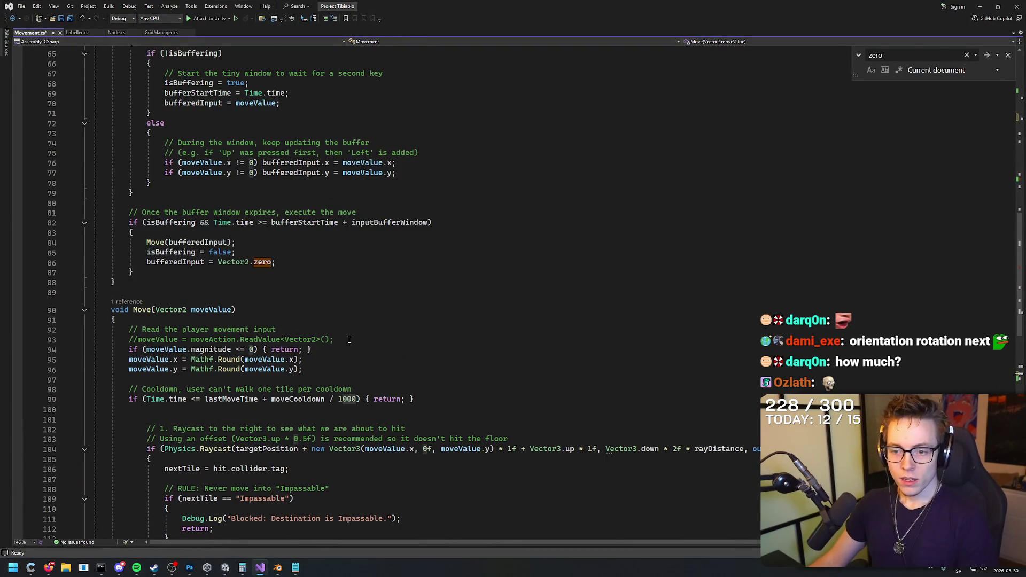
pyautogui.scroll(-9, 351, 336)
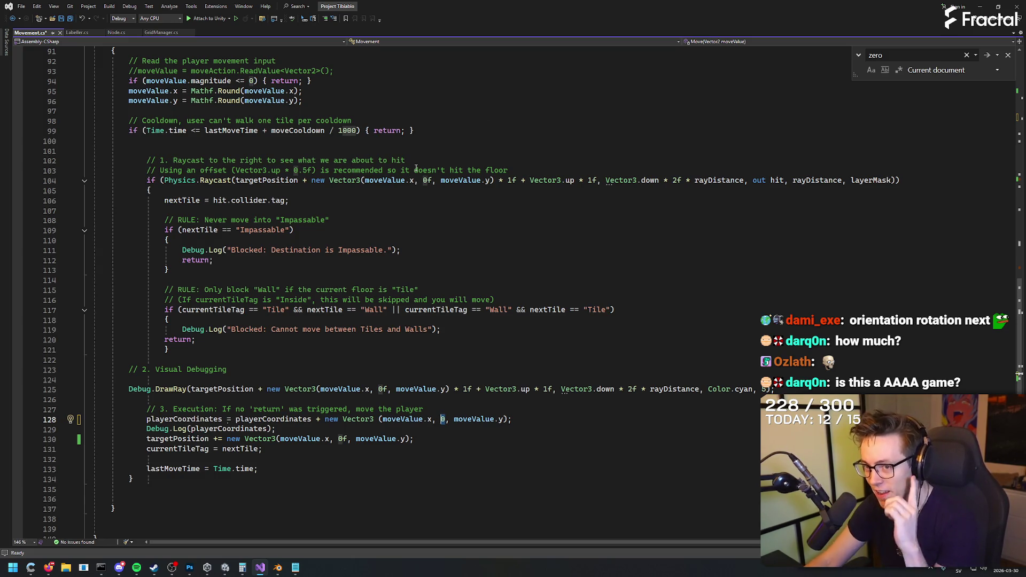
pyautogui.scroll(3, 456, 249)
pyautogui.scroll(-3, 452, 241)
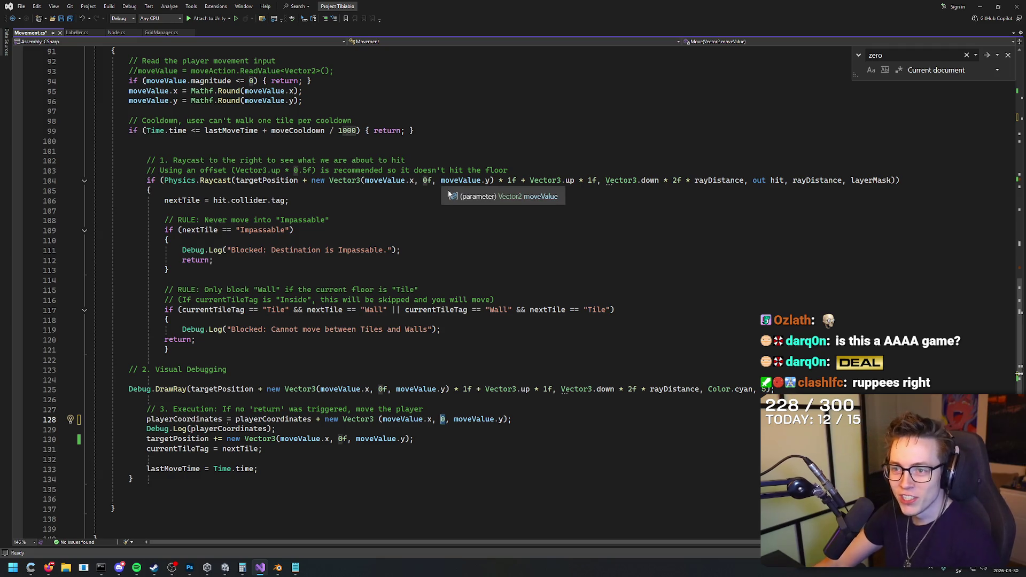
pyautogui.click(350, 121)
pyautogui.scroll(6, 347, 219)
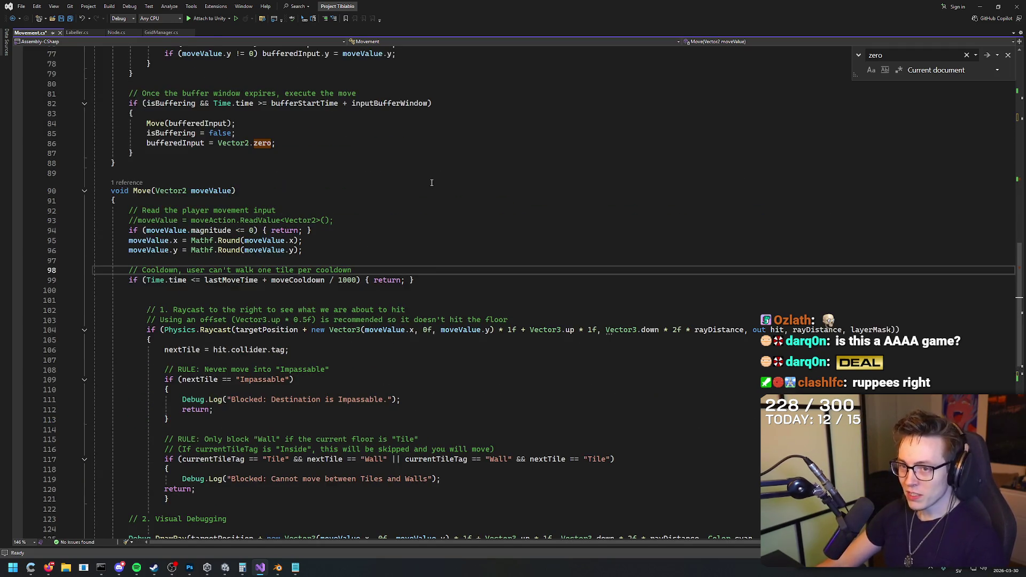
pyautogui.scroll(3, 347, 219)
pyautogui.scroll(-5, 342, 346)
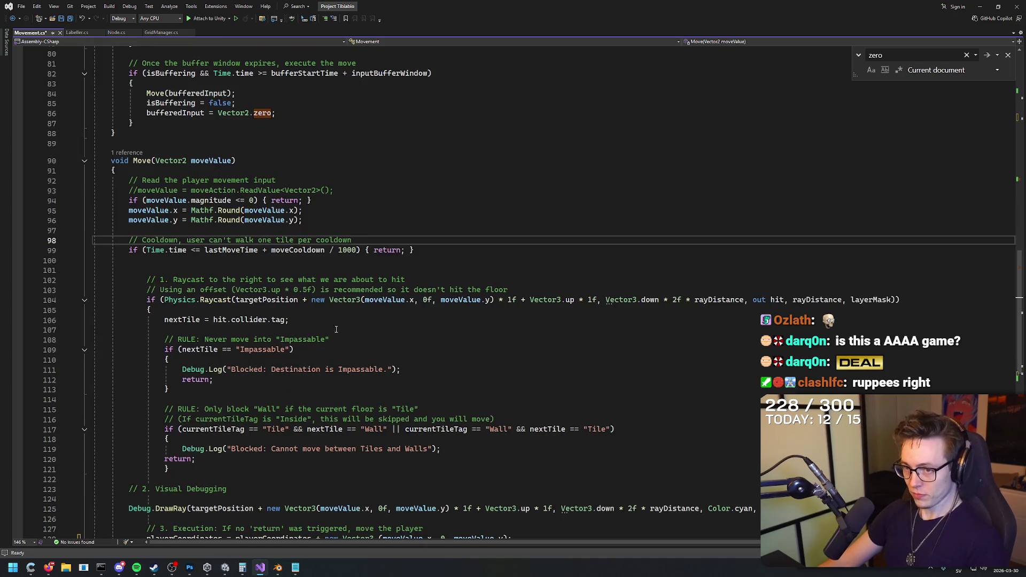
pyautogui.scroll(-4, 328, 325)
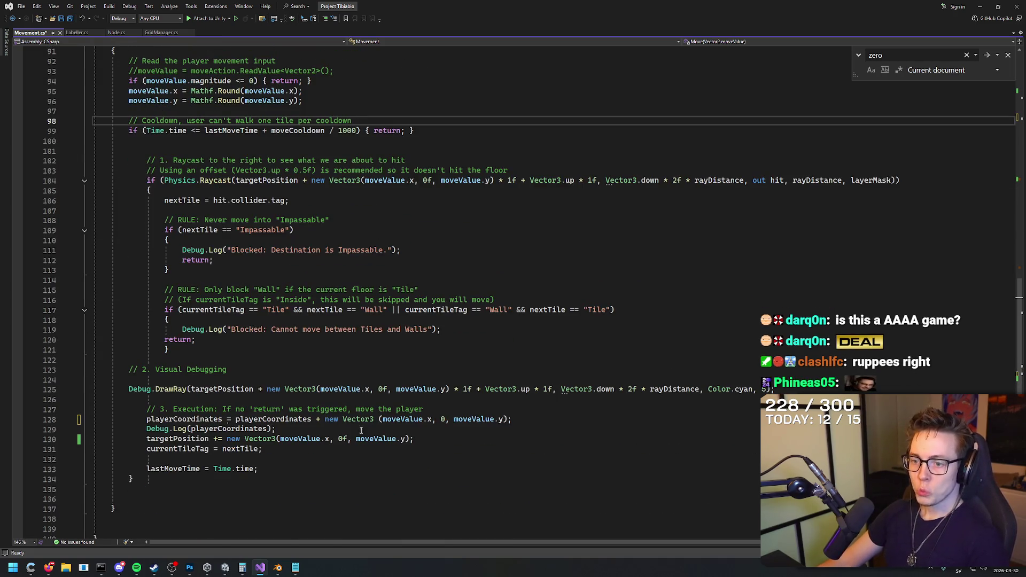
pyautogui.click(442, 439)
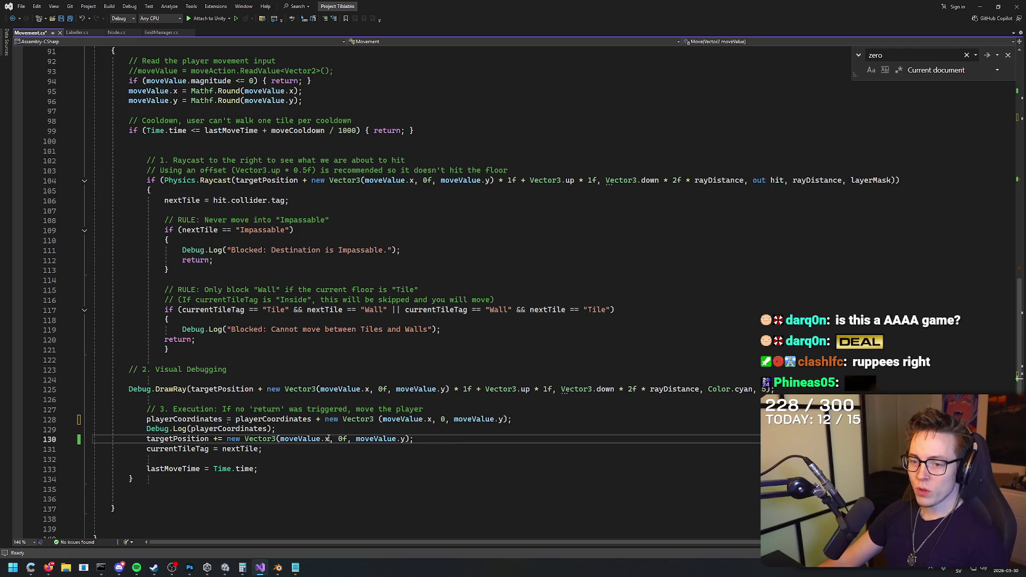
pyautogui.click(481, 430)
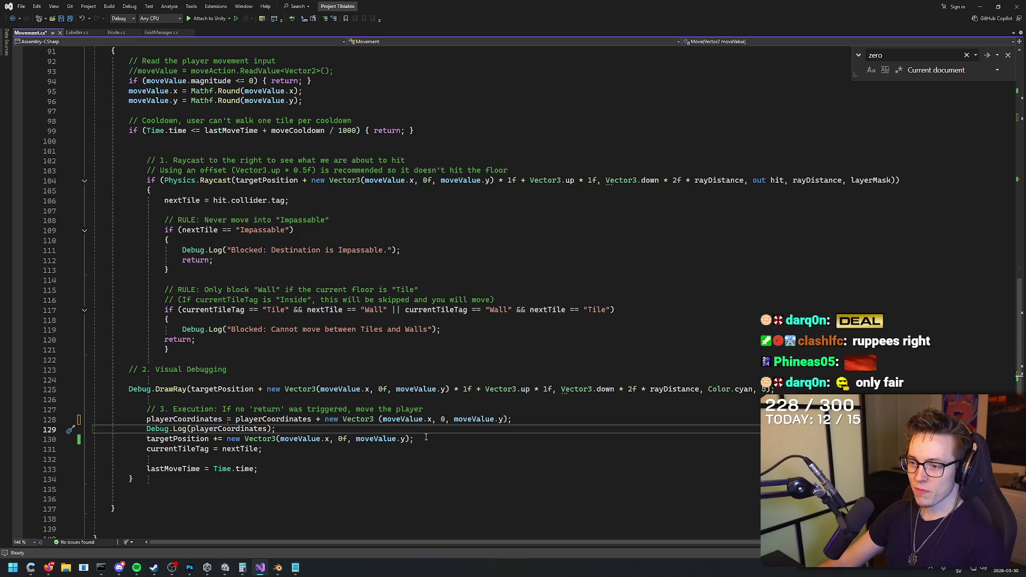
pyautogui.press('Return')
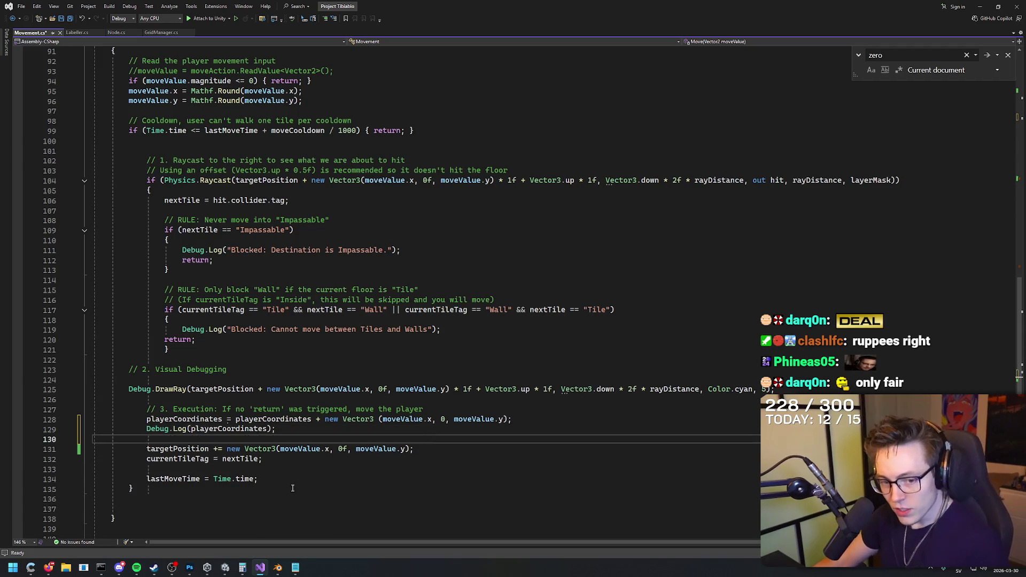
# Step: Bring up the Gemini chat in the browser
pyautogui.click(225, 567)
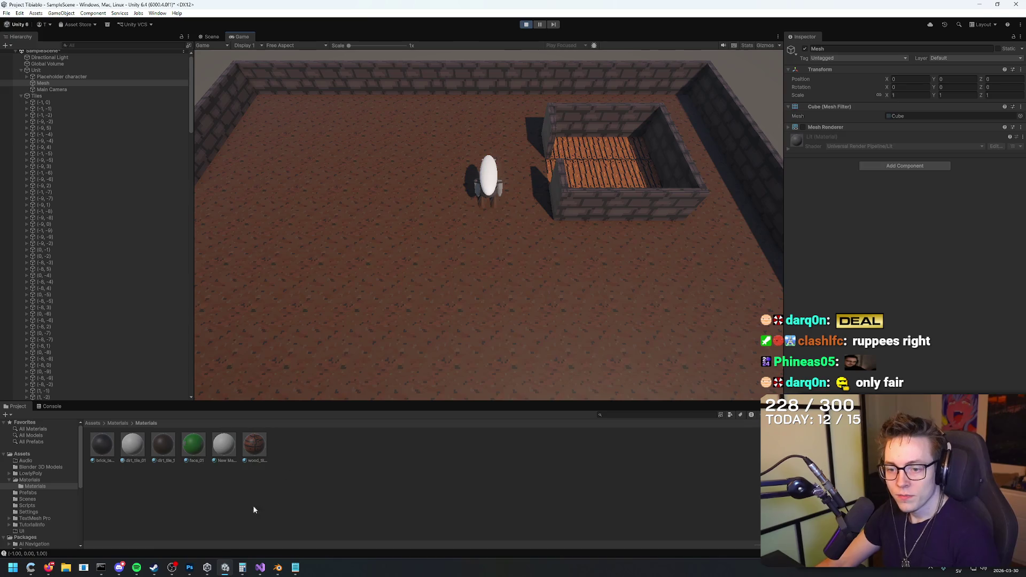
pyautogui.click(225, 567)
pyautogui.moveTo(208, 570)
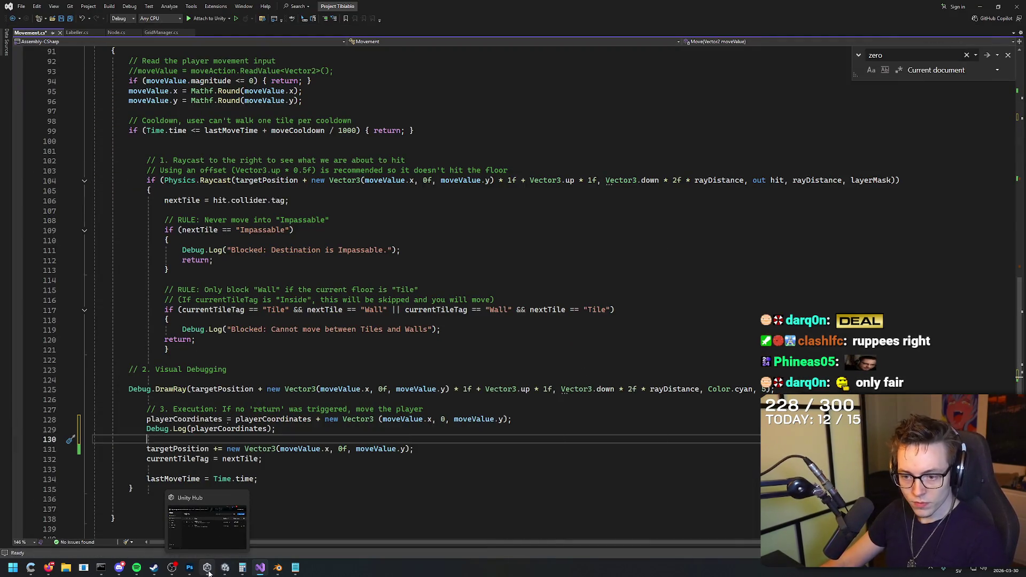
pyautogui.moveTo(276, 570)
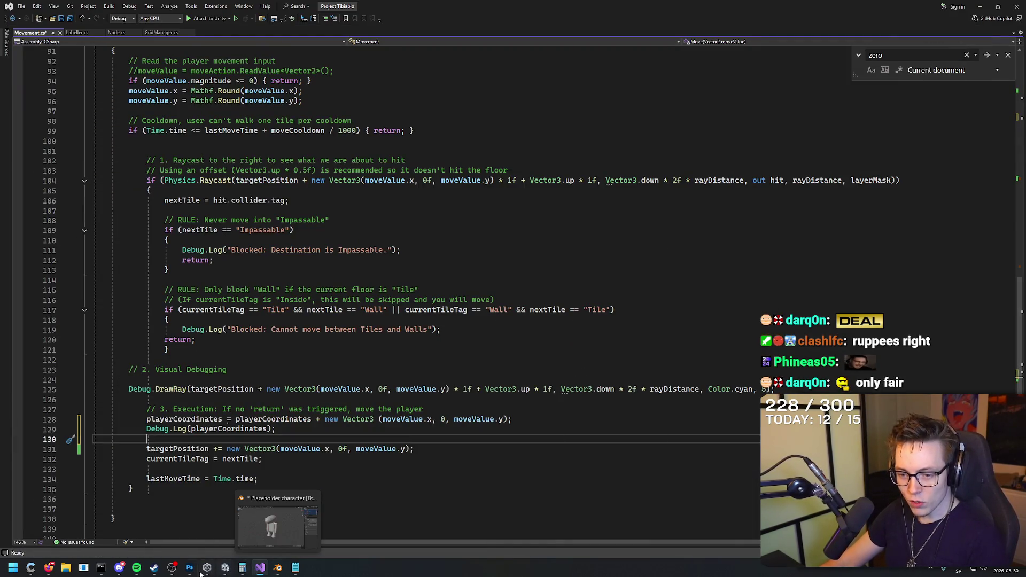
pyautogui.click(48, 567)
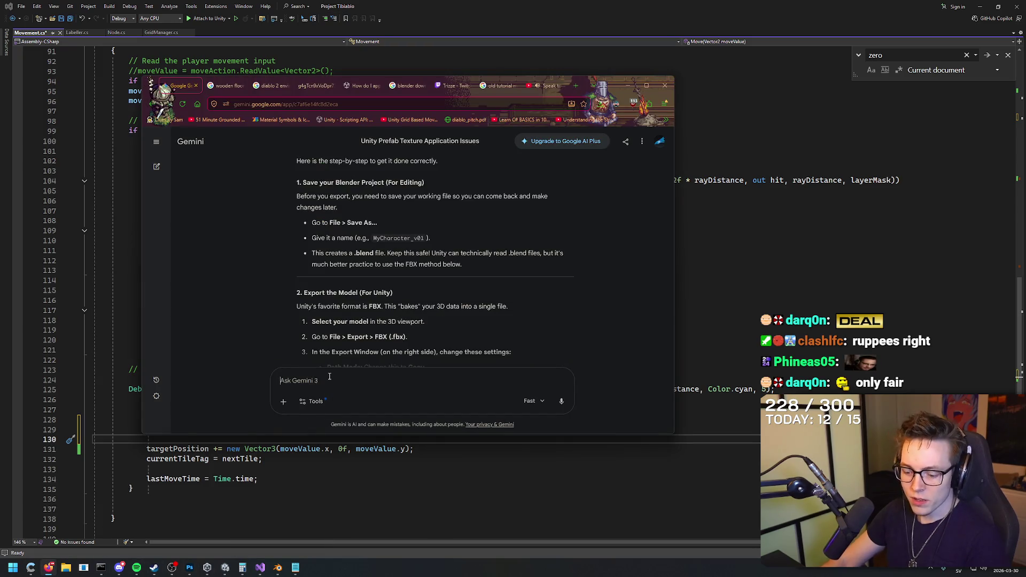
# Step: Ask Gemini for a line that rotates the GameObject toward a Vector2 direction, getting a Quaternion.Euler/Atan2 answer
pyautogui.write('HoWrite a ')
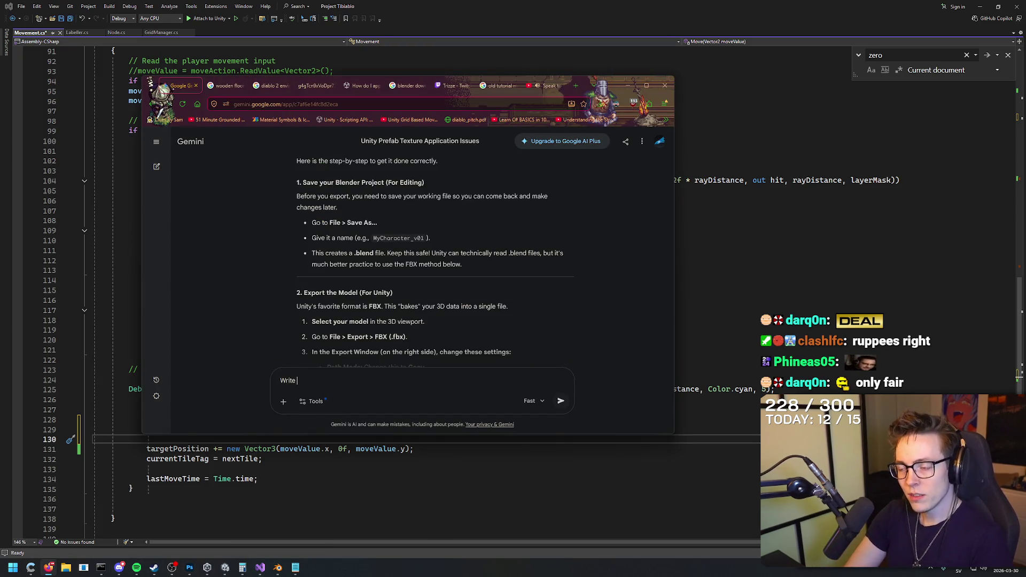
pyautogui.write('line that rotates the gameobject in whatever direc')
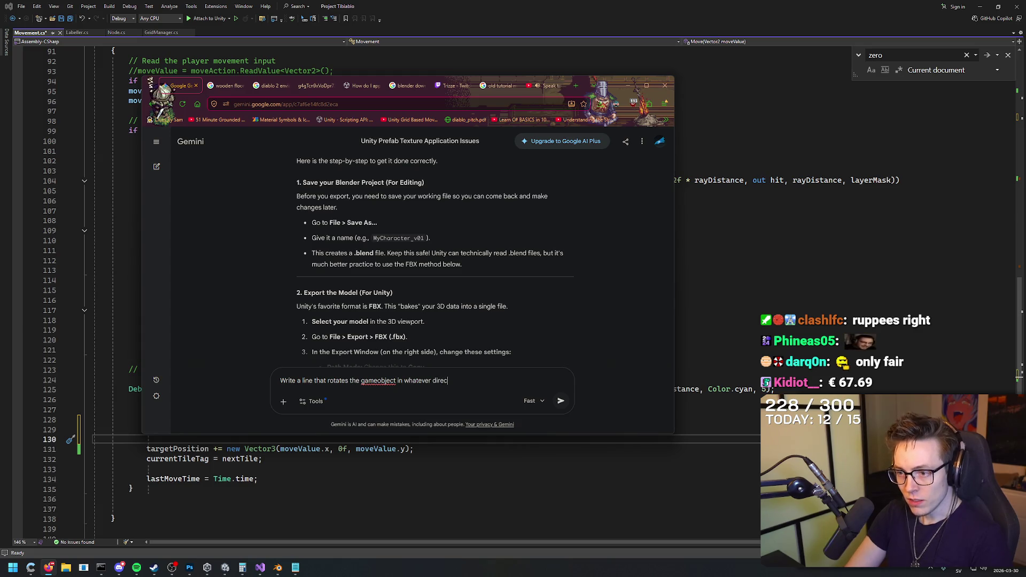
pyautogui.press('BackSpace')
pyautogui.press('BackSpace')
pyautogui.press('BackSpace')
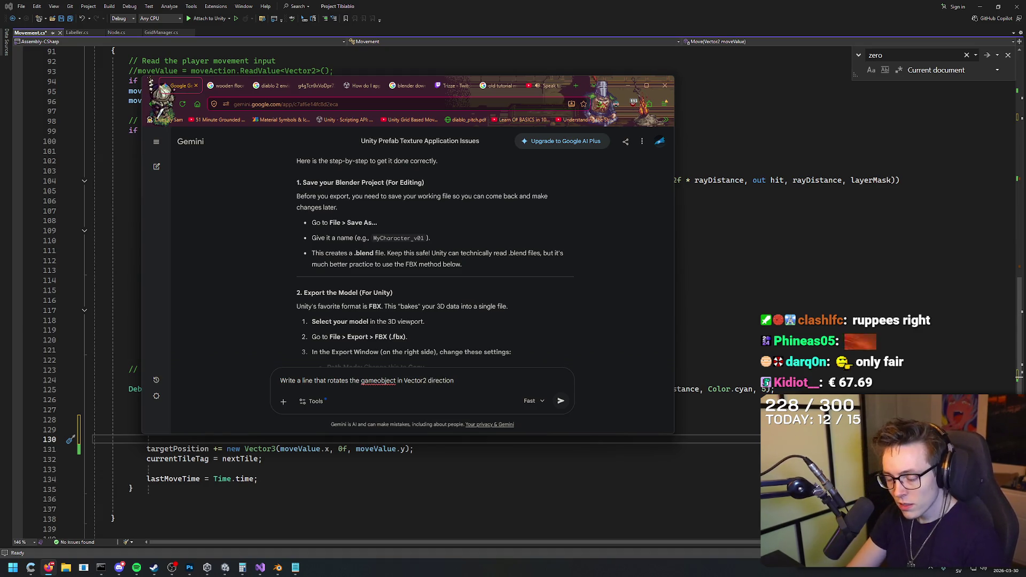
pyautogui.press('Return')
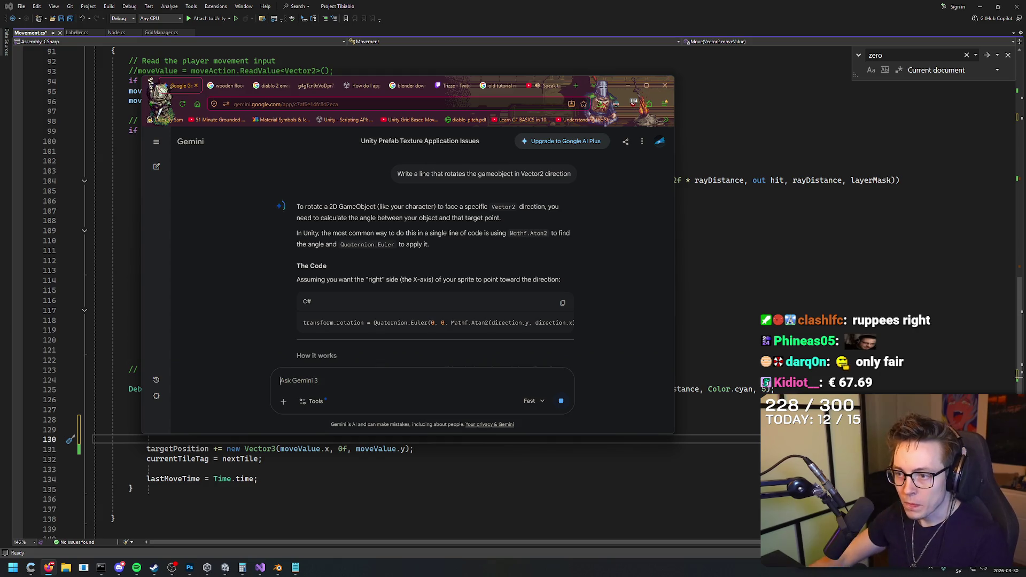
pyautogui.click(762, 273)
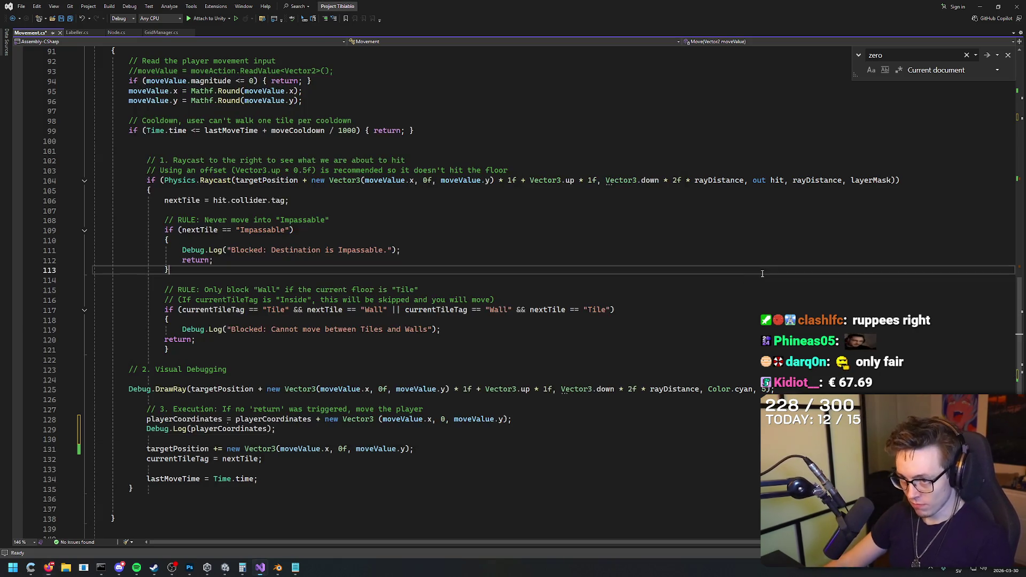
# Step: Paste the Quaternion.Euler line at line 130 and replace both direction arguments with moveValue
pyautogui.click(325, 439)
pyautogui.write('transform.rotation = Quaternion.Euler(0, 0, Mathf.Atan2(direction.y, direction.x) * Mathf.Rad2Deg);')
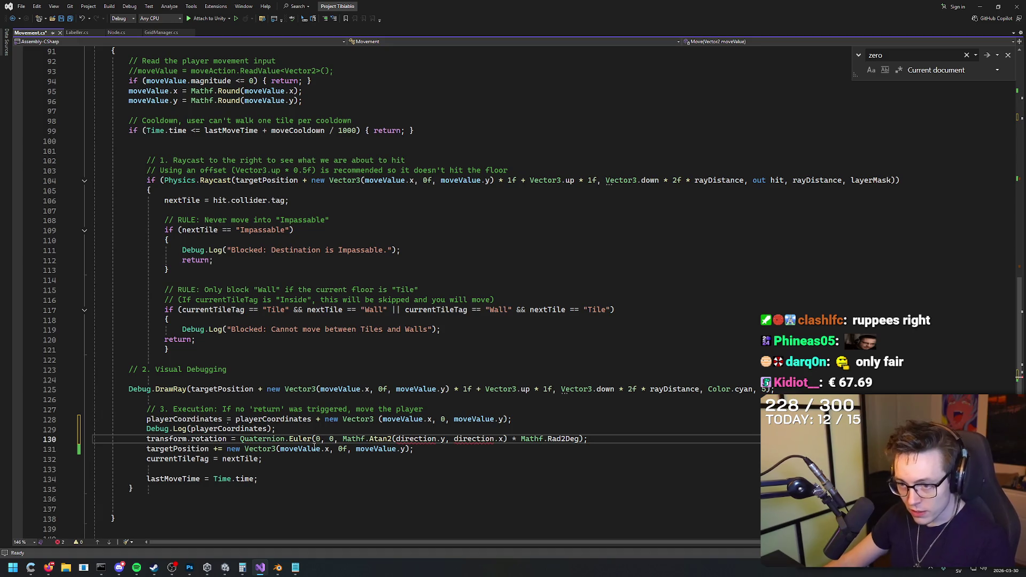
pyautogui.moveTo(436, 439); pyautogui.dragTo(409, 441)
pyautogui.write('moveValue')
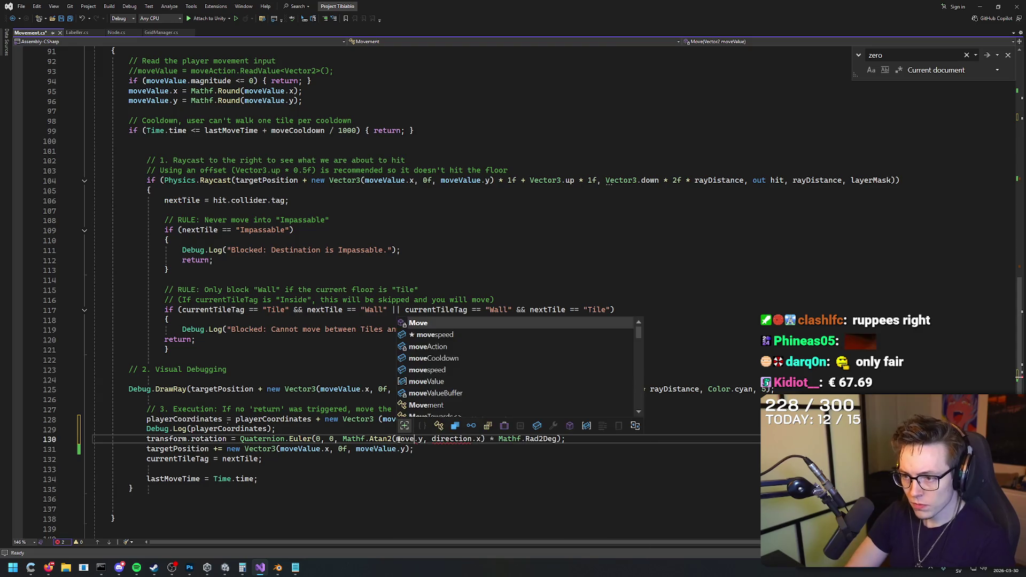
pyautogui.press('Right')
pyautogui.press('Right')
pyautogui.press('Right')
pyautogui.press('BackSpace')
pyautogui.press('BackSpace')
pyautogui.press('BackSpace')
pyautogui.write('moiv')
pyautogui.press('BackSpace')
pyautogui.press('BackSpace')
pyautogui.write('veValue')
pyautogui.click(420, 480)
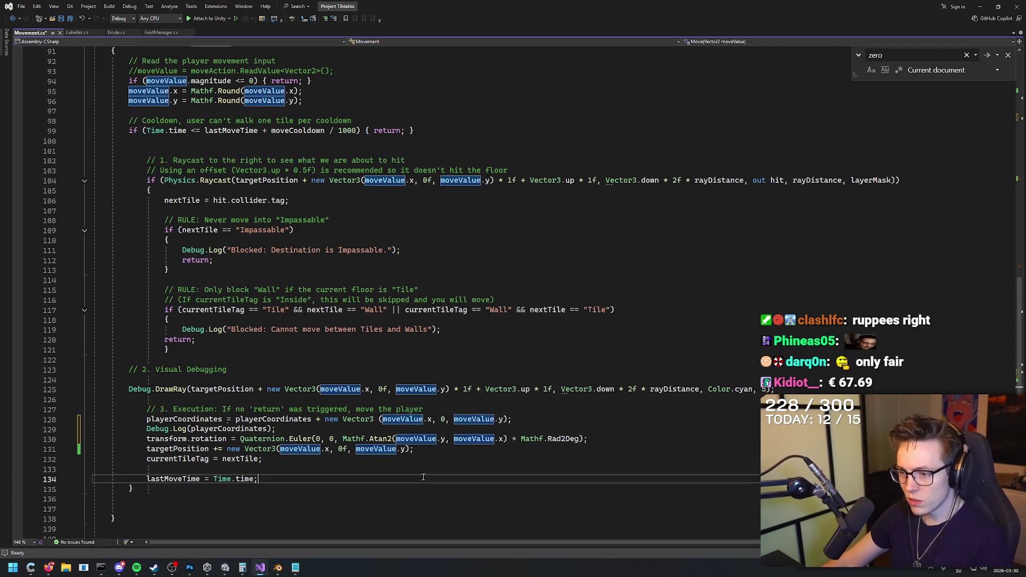
# Step: Save Movement.cs and switch back to the Unity editor
pyautogui.moveTo(370, 440)
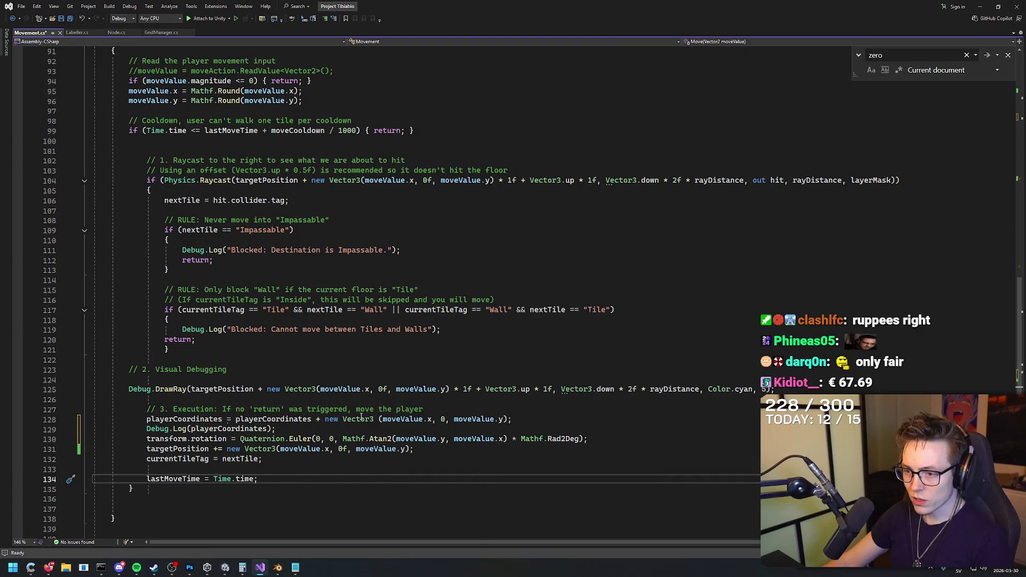
pyautogui.click(587, 439)
pyautogui.hotkey('ctrl', 's')
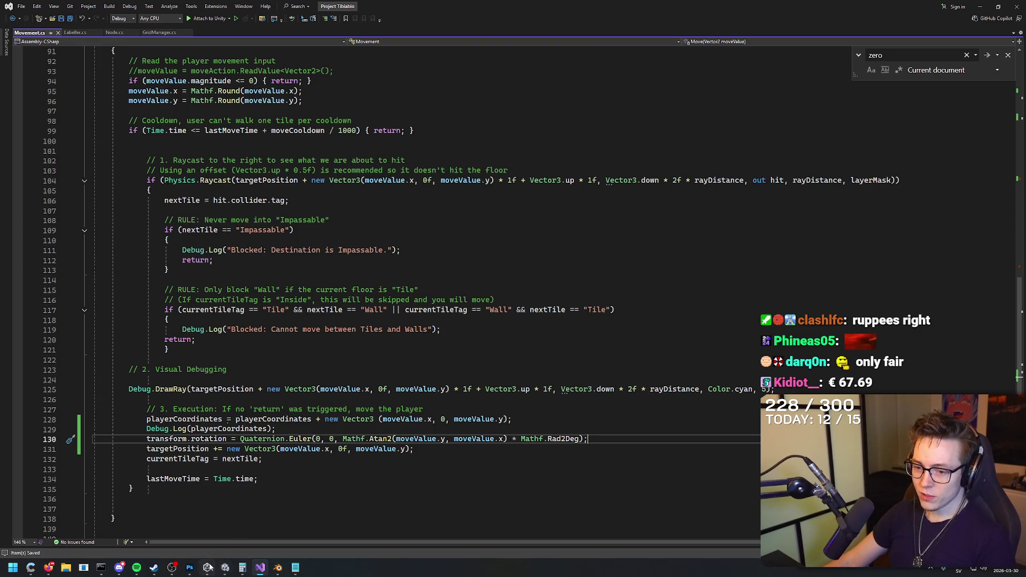
pyautogui.click(207, 568)
pyautogui.click(208, 567)
pyautogui.moveTo(225, 566)
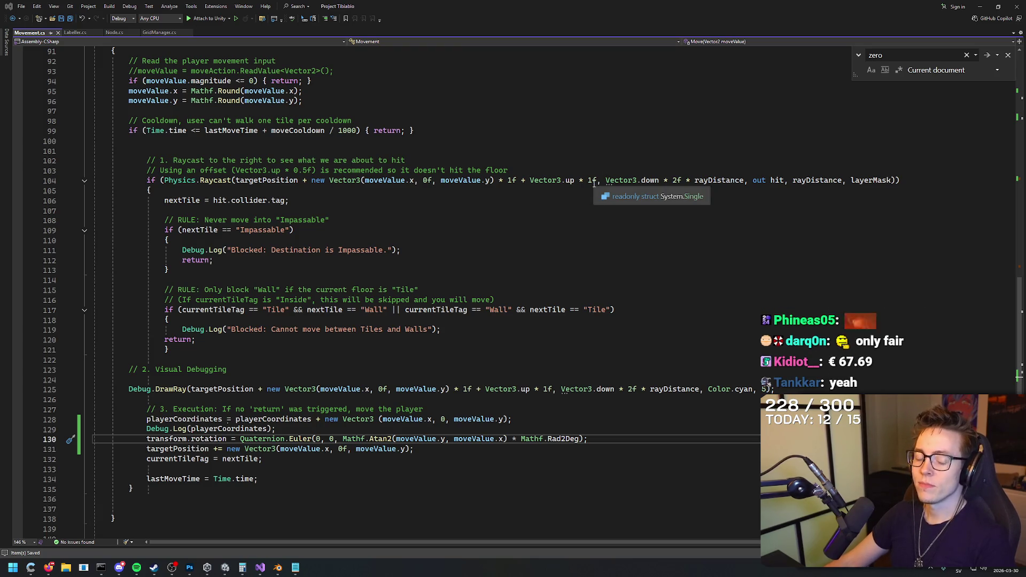
pyautogui.hotkey('alt', 'Tab')
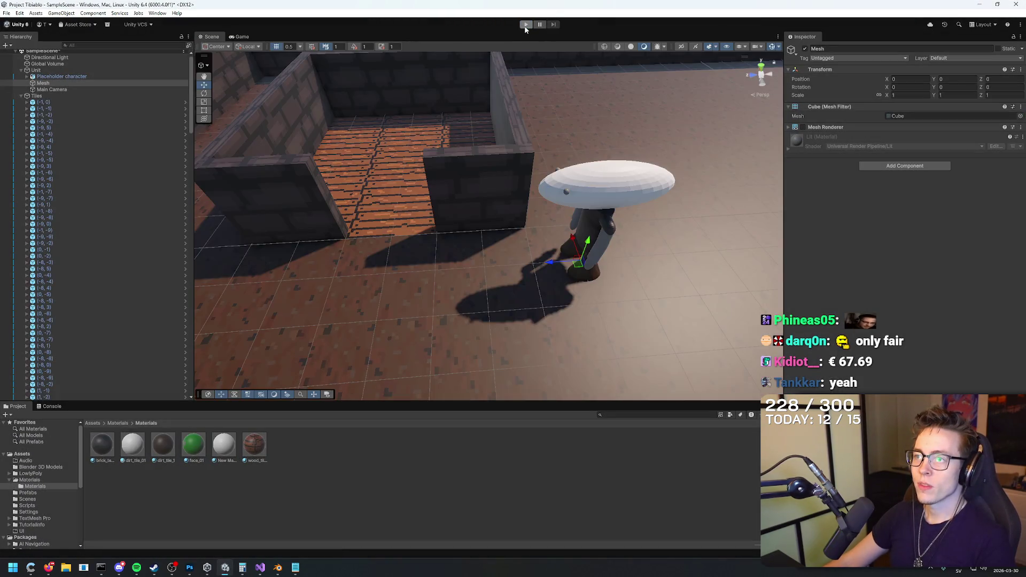
# Step: Play-test the rotation, then swap the Atan2 arguments to moveValue.x, moveValue.y and save
pyautogui.click(525, 25)
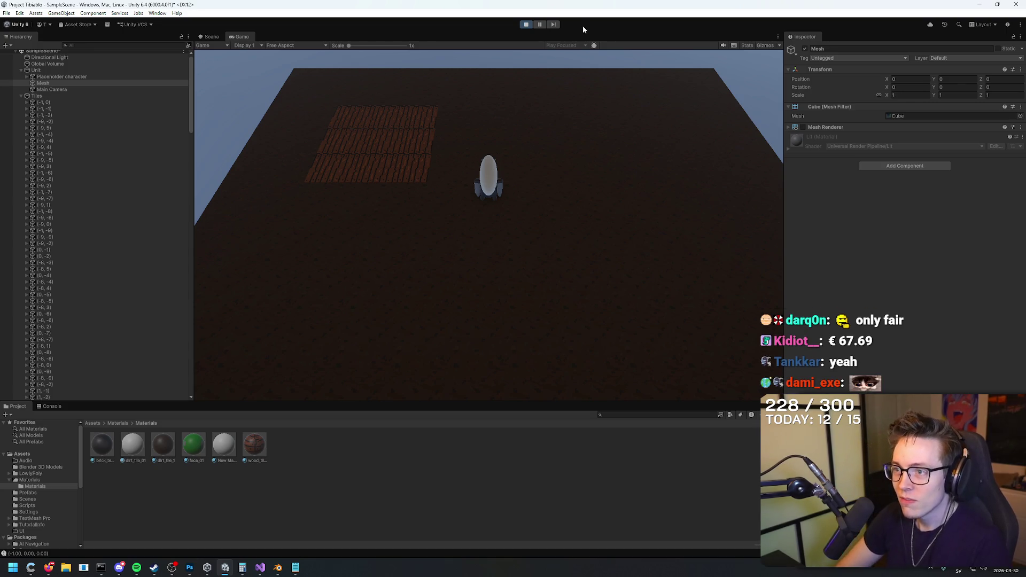
pyautogui.click(608, 102)
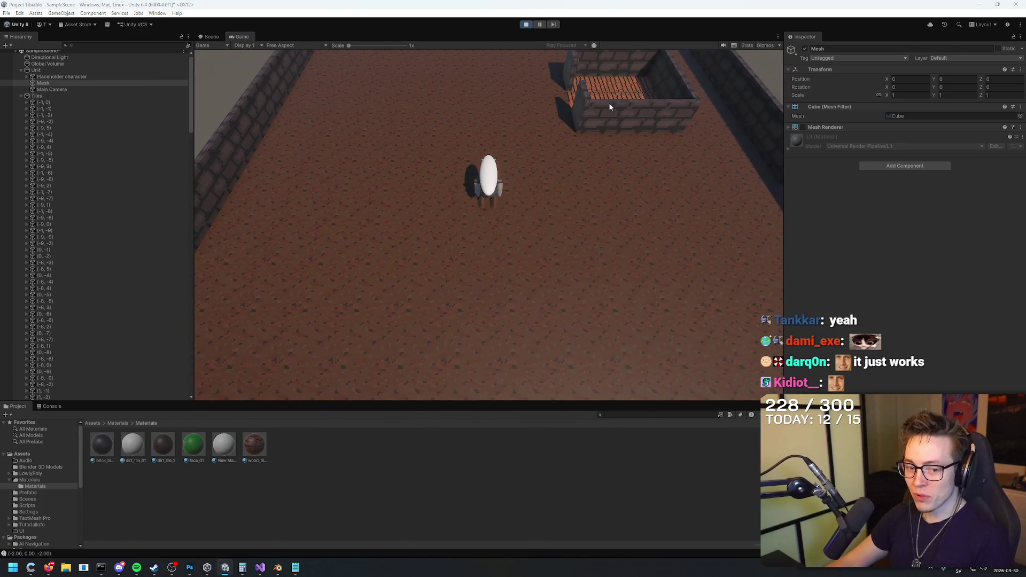
pyautogui.hotkey('alt', 'Tab')
pyautogui.moveTo(441, 439); pyautogui.dragTo(504, 438)
pyautogui.write('x, moveValue.y')
pyautogui.click(620, 440)
pyautogui.hotkey('ctrl', 's')
# Step: Replay the game, inspect Unit and Global Volume during play, then exit play mode
pyautogui.hotkey('alt', 'Tab')
pyautogui.click(527, 24)
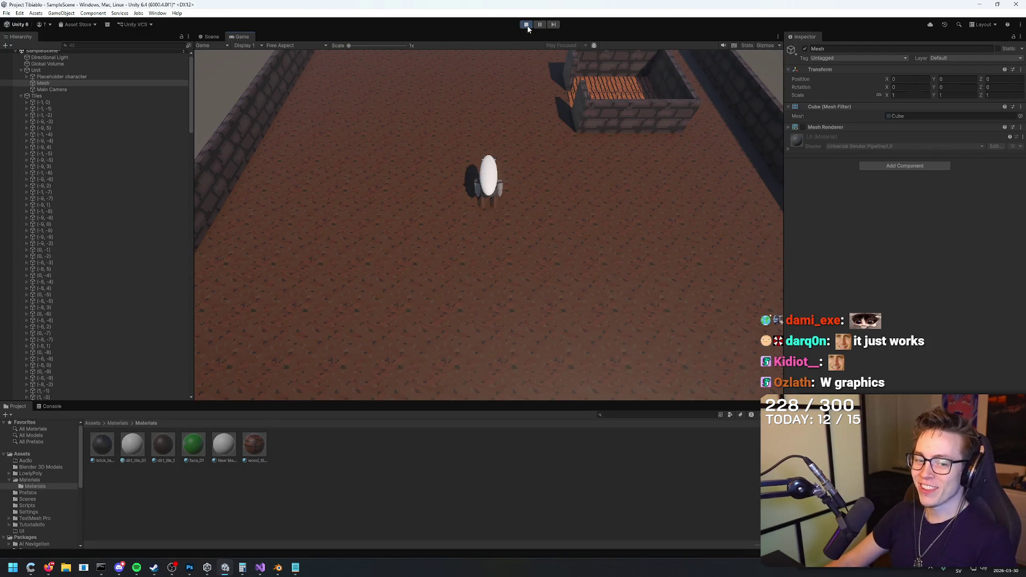
pyautogui.click(527, 24)
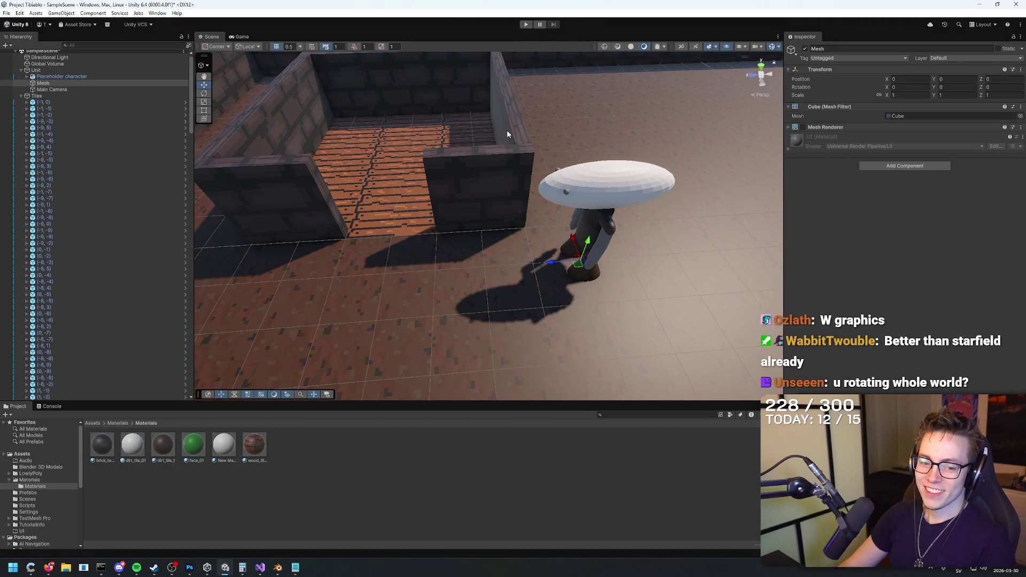
pyautogui.click(527, 24)
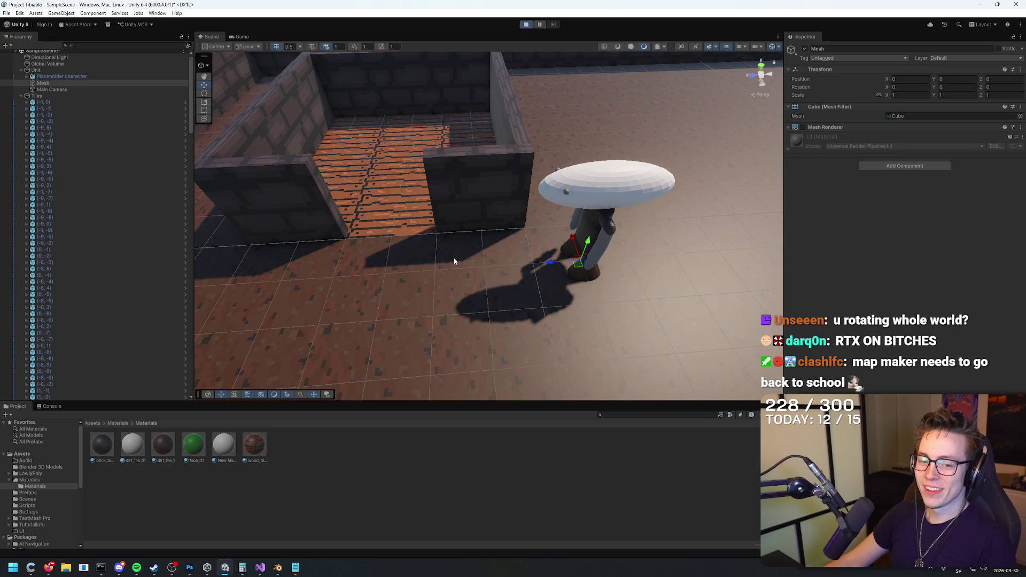
pyautogui.click(55, 72)
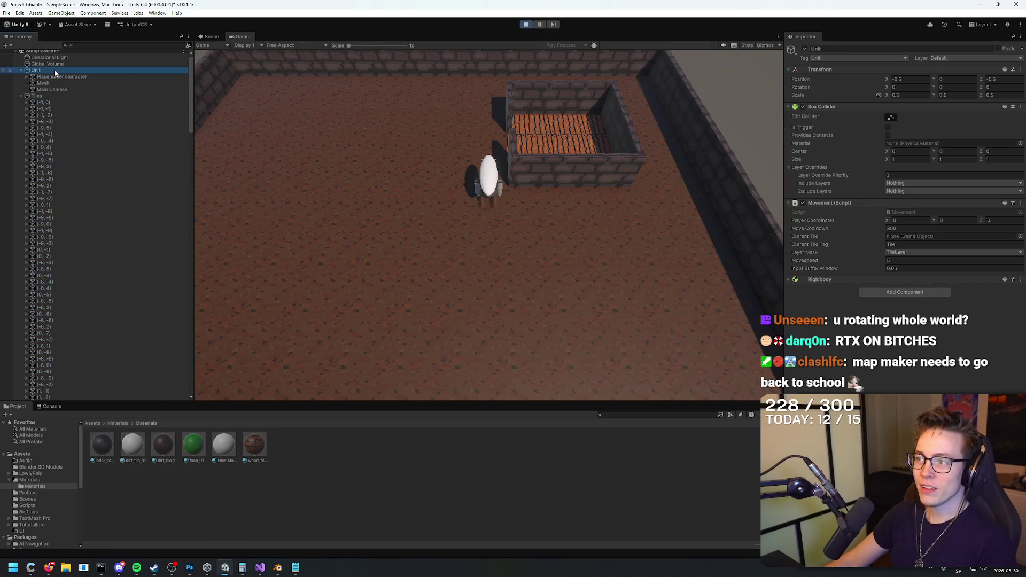
pyautogui.press('Up')
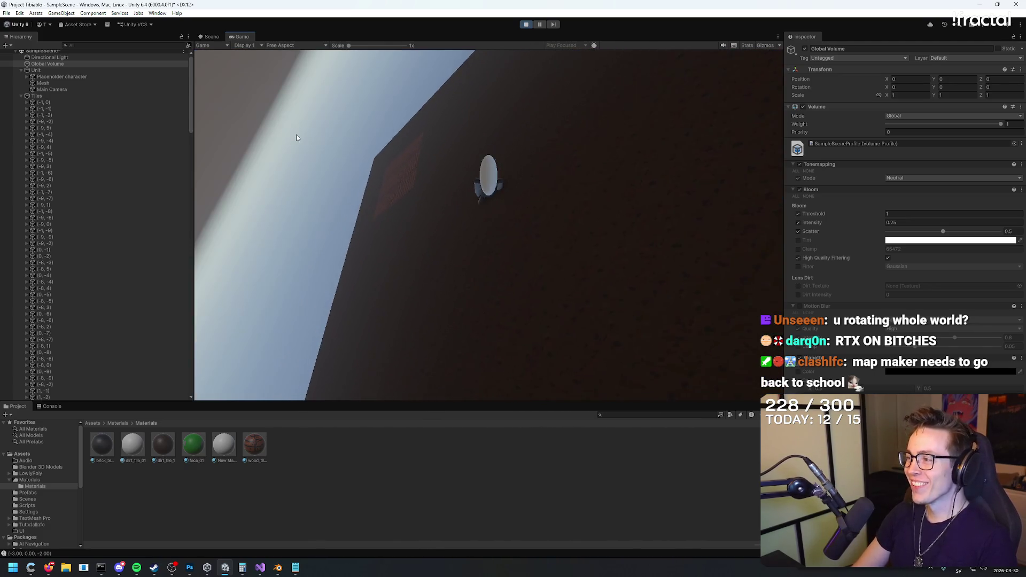
pyautogui.hotkey('ctrl', 'p')
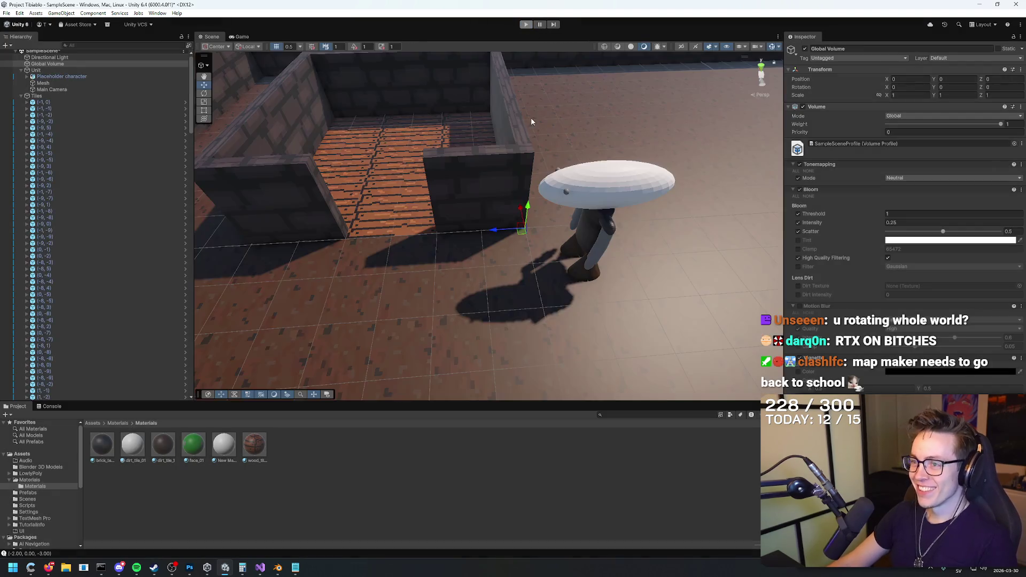
pyautogui.hotkey('alt', 'Tab')
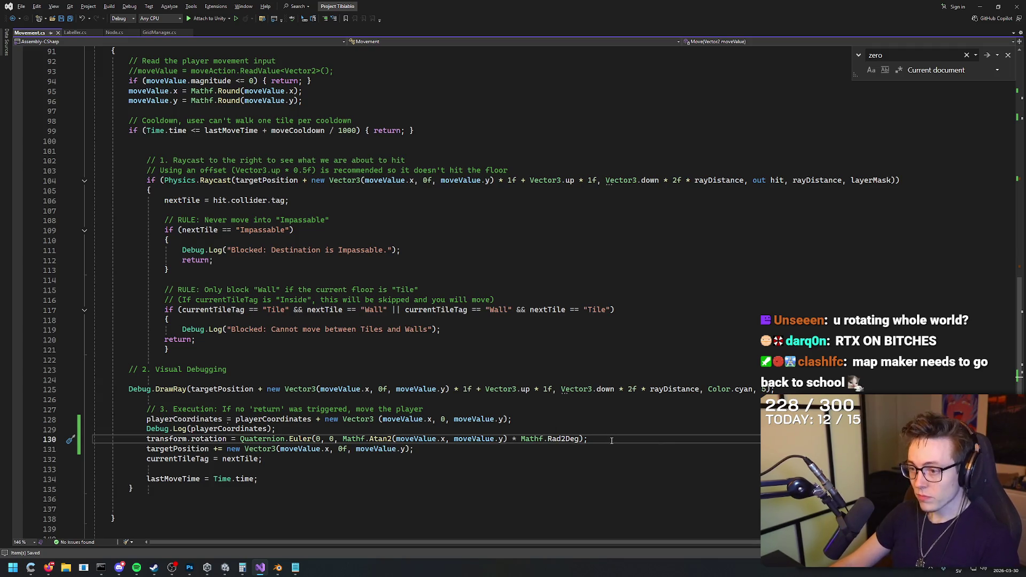
# Step: Bring the Unity editor back in front of Visual Studio
pyautogui.click(261, 565)
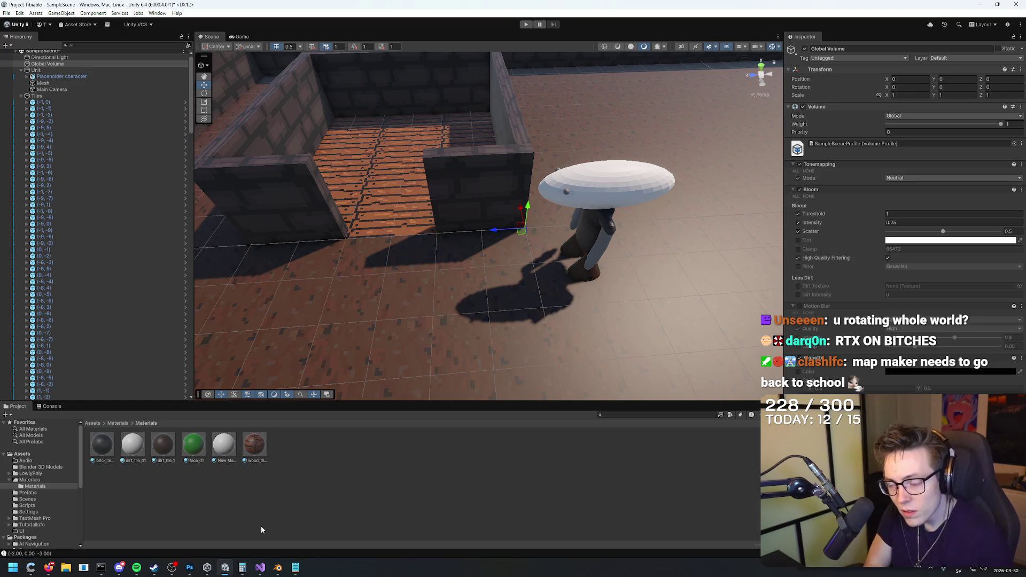
# Step: Inspect Unit, its Mesh child and Placeholder character in the Inspector, then go to the Gemini chat
pyautogui.click(58, 70)
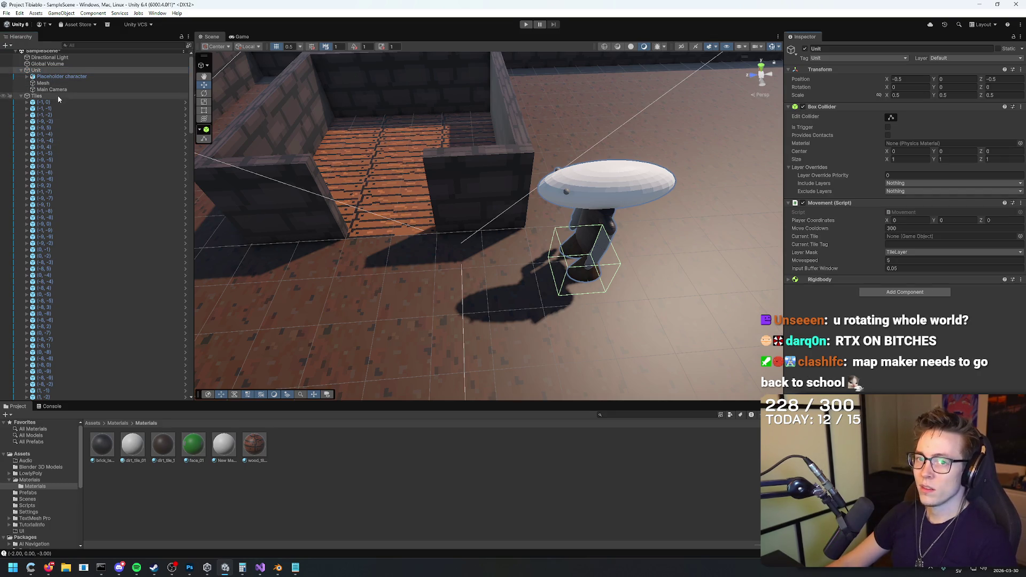
pyautogui.click(56, 83)
pyautogui.click(59, 77)
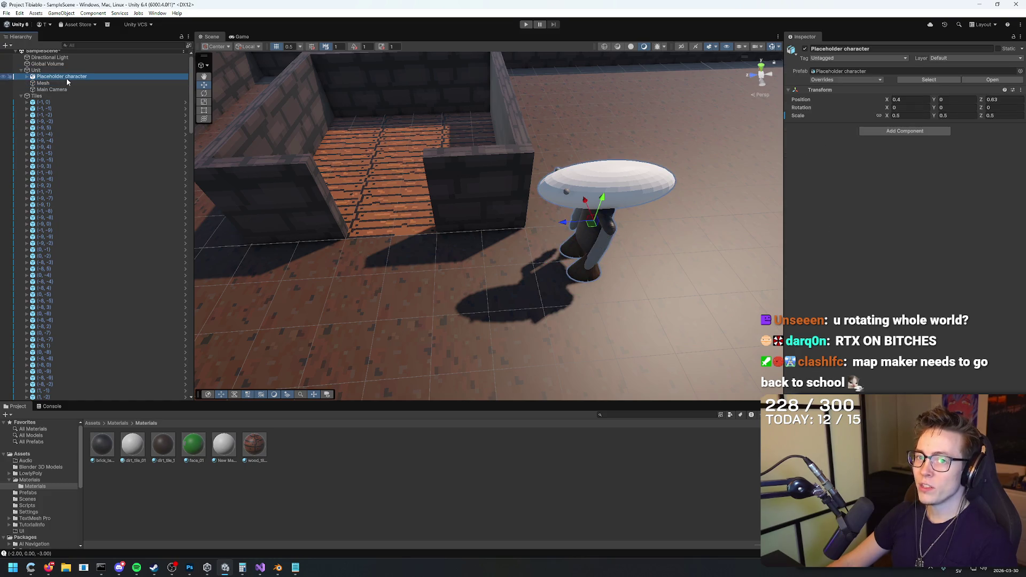
pyautogui.hotkey('alt', 'Tab')
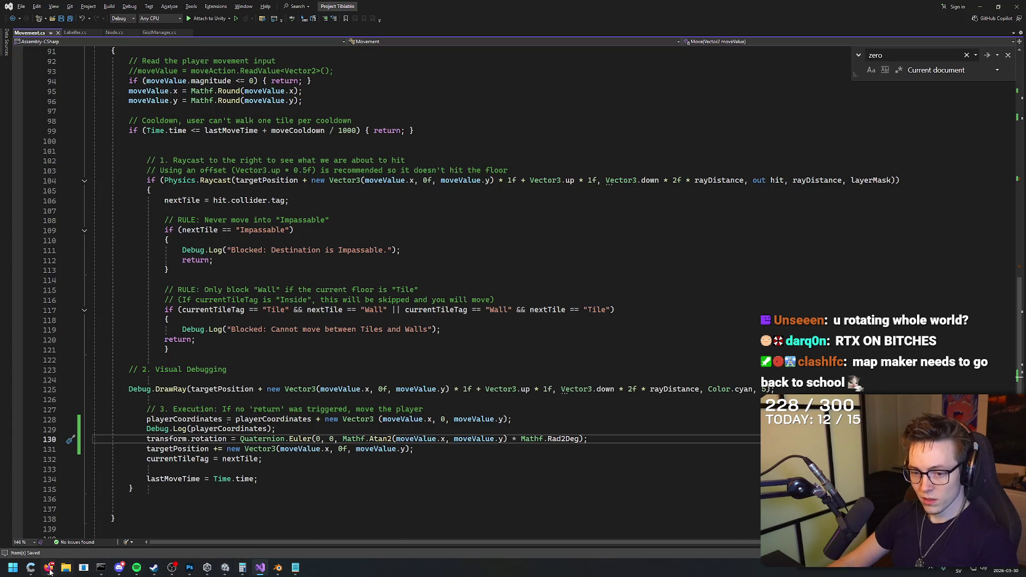
pyautogui.click(51, 570)
# Step: Ask Gemini to rotate Unit/Placeholder Caracter and copy its transform.forward = new Vector3(direction.x, 0, direction.y) line
pyautogui.write('It should rotate Unit/Place')
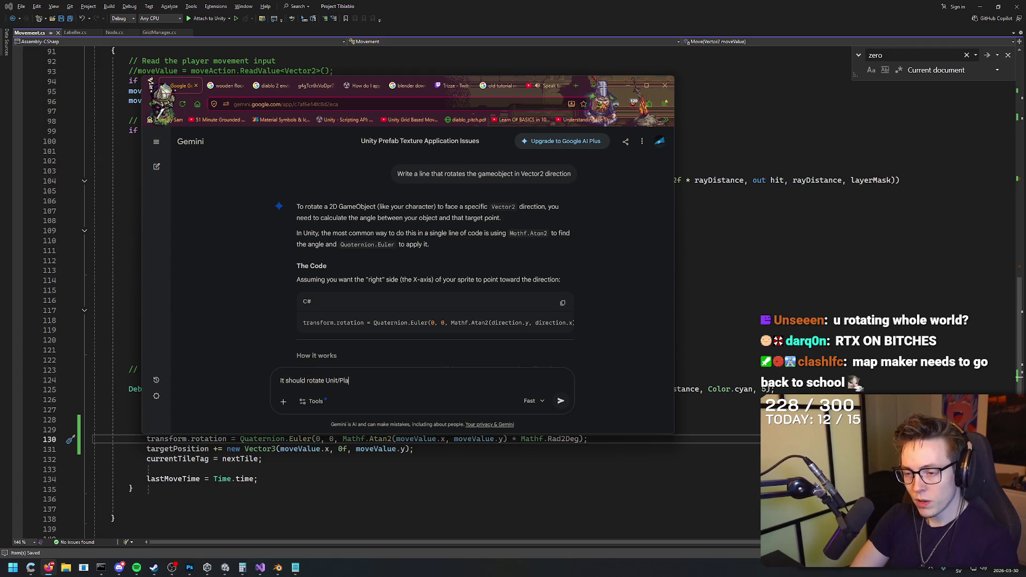
pyautogui.write('hold')
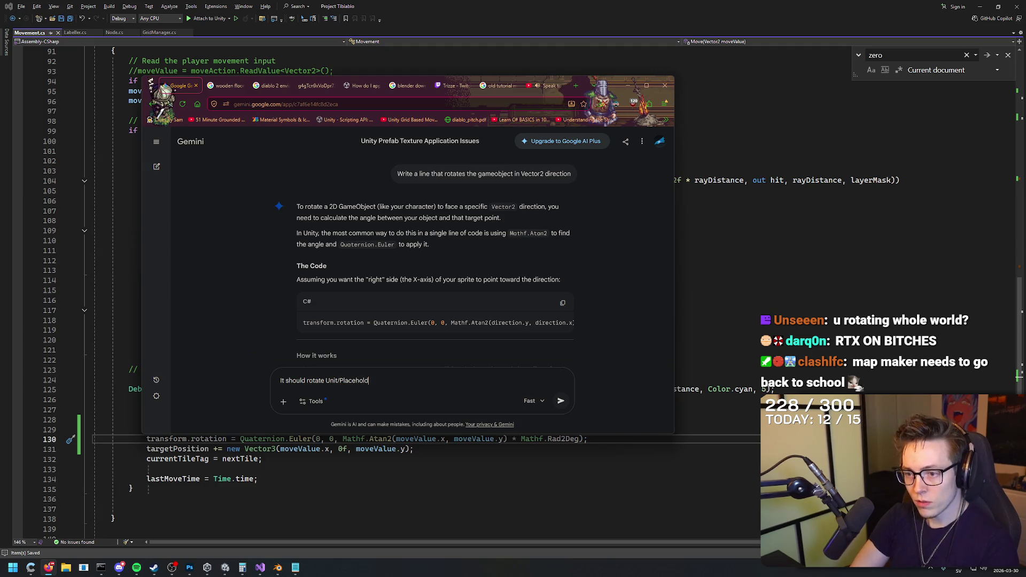
pyautogui.write('er Caracter')
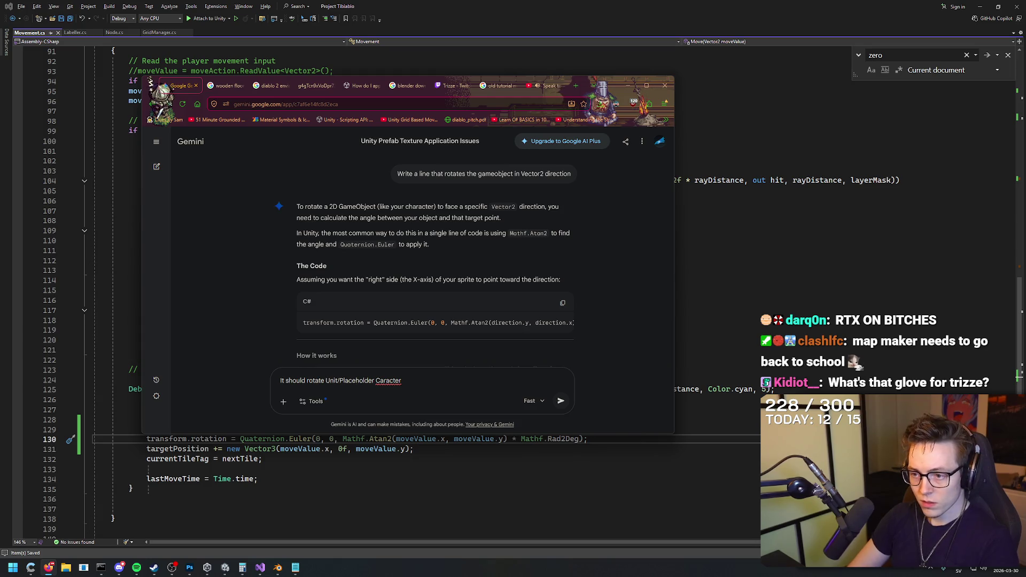
pyautogui.press('Return')
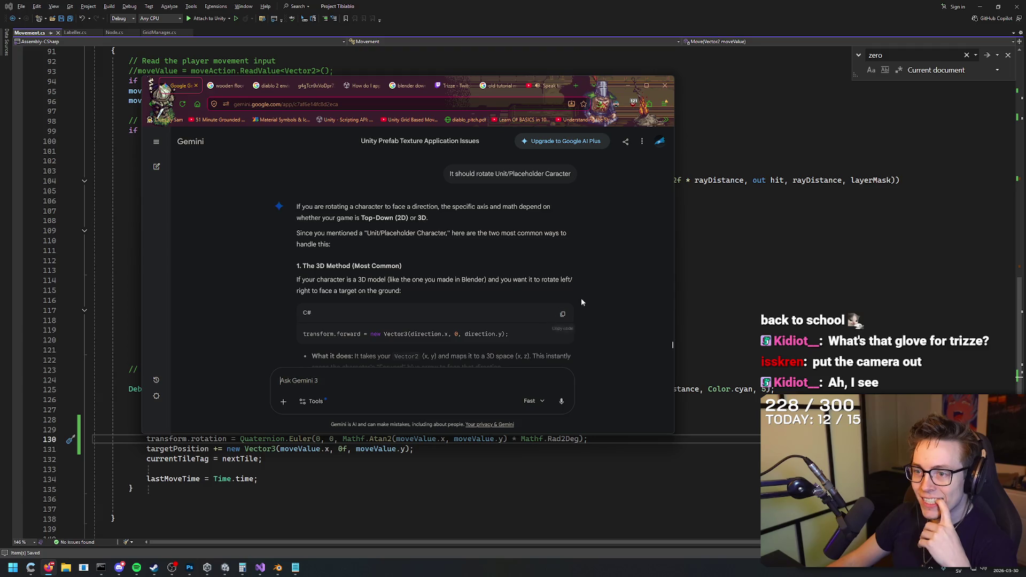
pyautogui.scroll(-1, 568, 306)
pyautogui.click(562, 261)
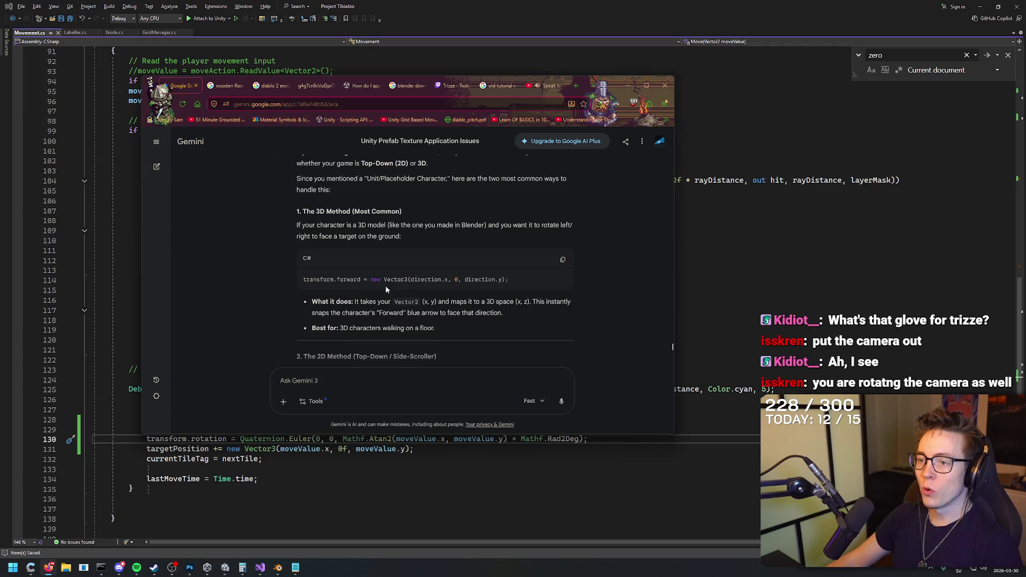
pyautogui.scroll(-1, 624, 277)
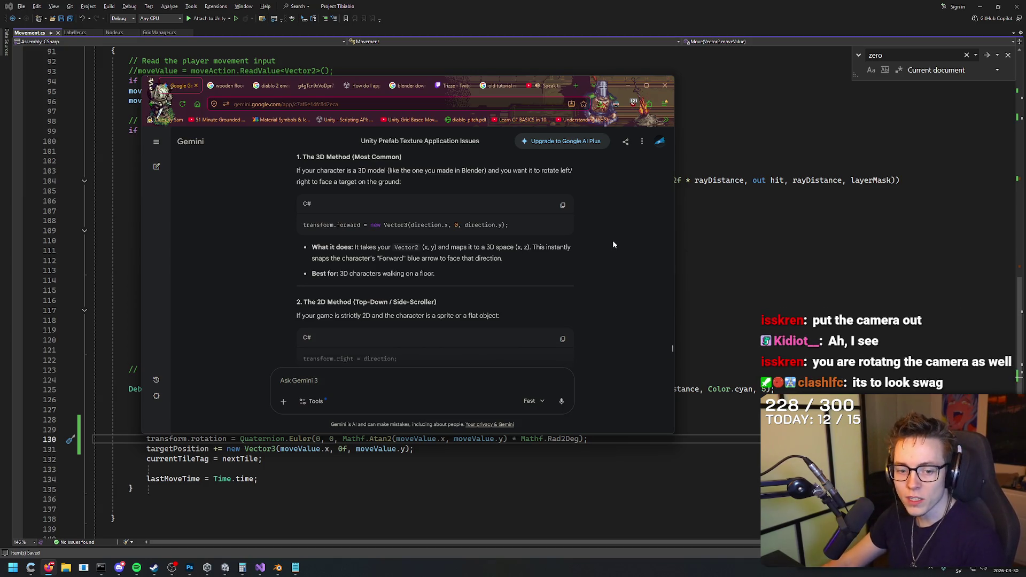
pyautogui.scroll(-1, 630, 224)
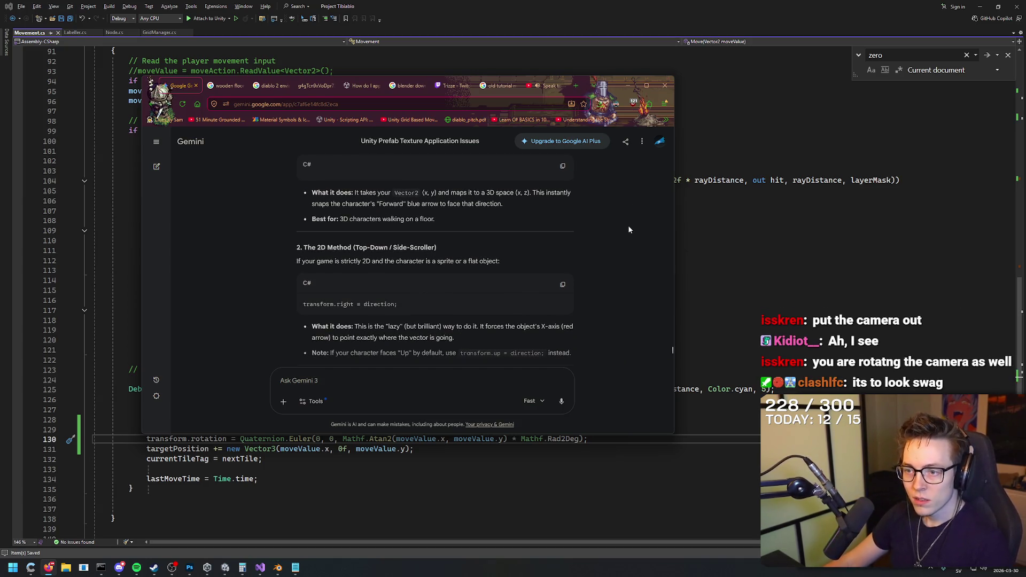
pyautogui.scroll(-1, 629, 229)
pyautogui.moveTo(401, 279)
pyautogui.mouseDown()
pyautogui.moveTo(290, 280)
pyautogui.moveTo(405, 275)
pyautogui.mouseUp()
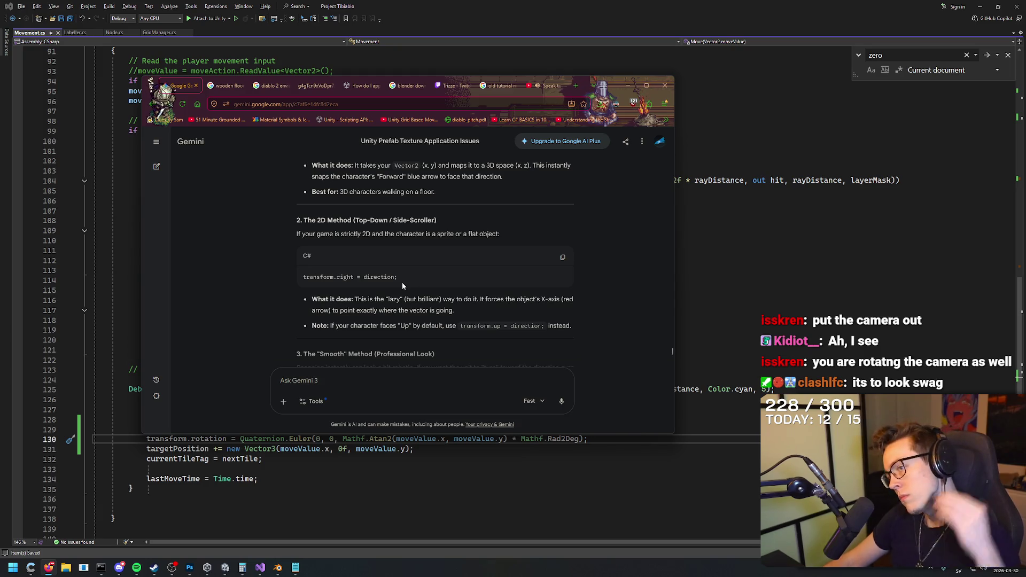
pyautogui.scroll(3, 454, 279)
pyautogui.moveTo(509, 225)
pyautogui.mouseDown()
pyautogui.moveTo(271, 222)
pyautogui.moveTo(300, 223)
pyautogui.mouseUp()
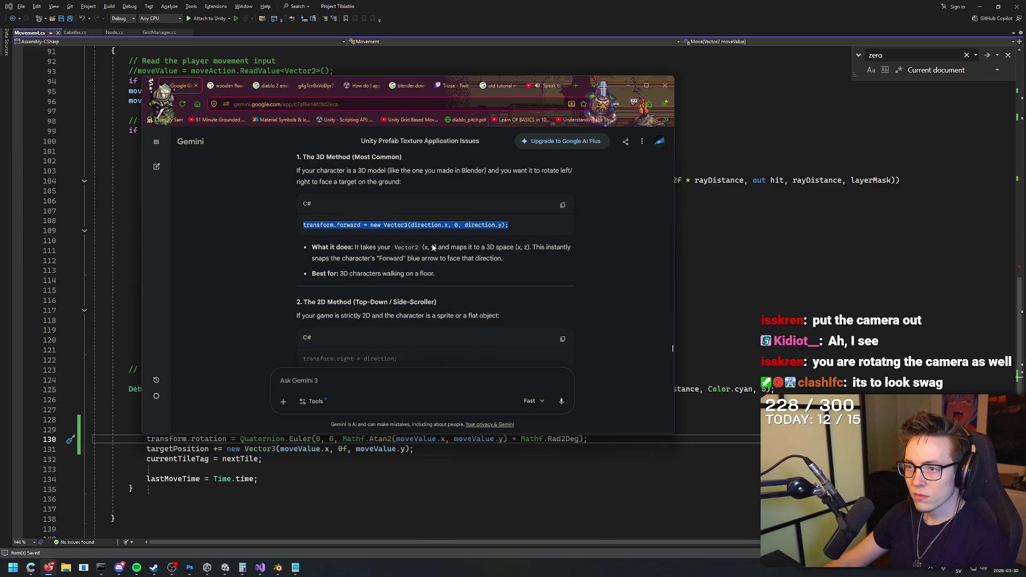
pyautogui.click(737, 310)
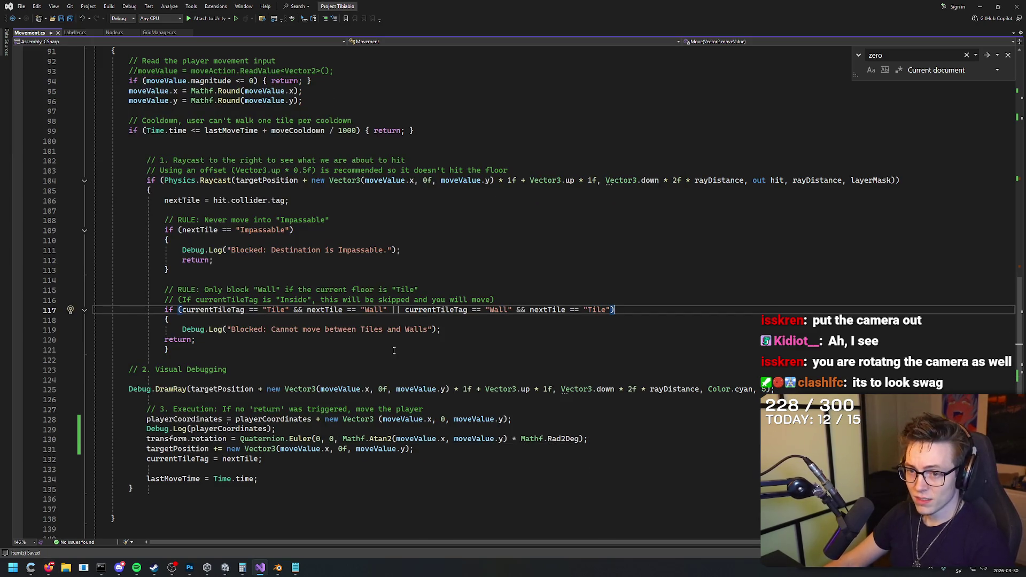
# Step: Replace the rotation line on line 130 with the copied transform.forward line
pyautogui.scroll(-2, 393, 350)
pyautogui.moveTo(586, 379); pyautogui.dragTo(147, 379)
pyautogui.hotkey('ctrl', 'v')
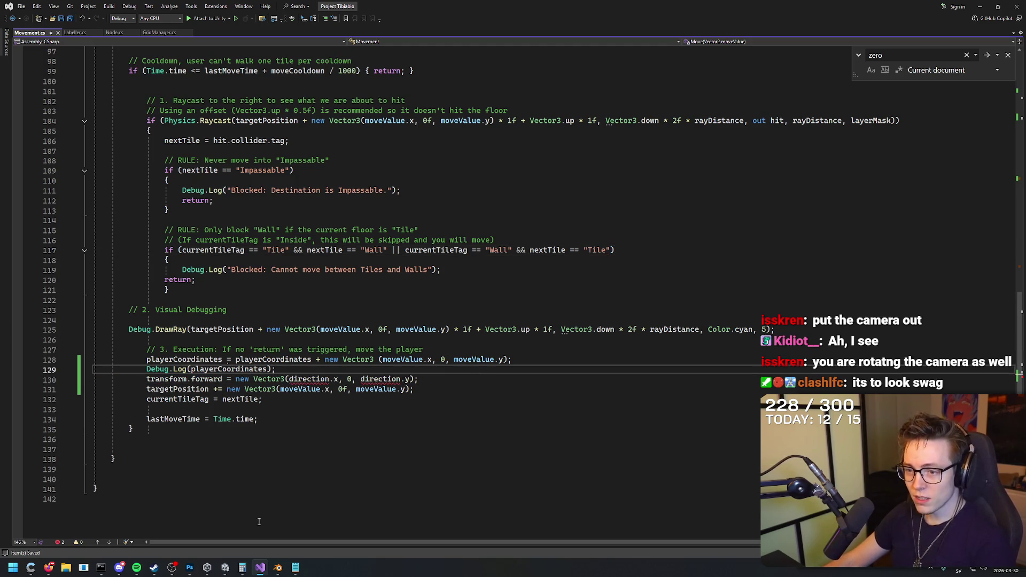
# Step: Change both direction references to moveValue, save Movement.cs, and return to Unity
pyautogui.click(289, 379)
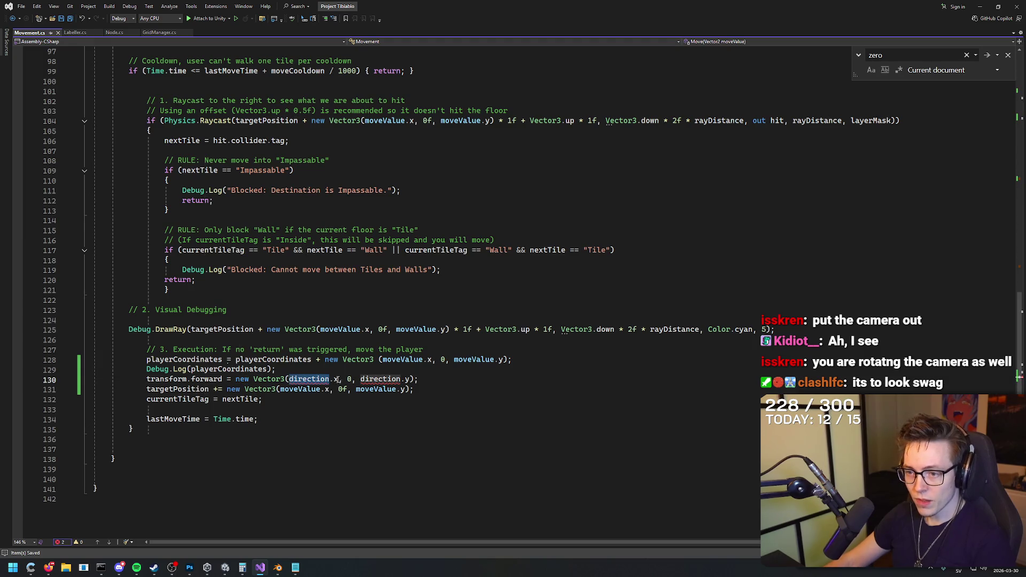
pyautogui.hotkey('ctrl', 'r')
pyautogui.hotkey('ctrl', 'r')
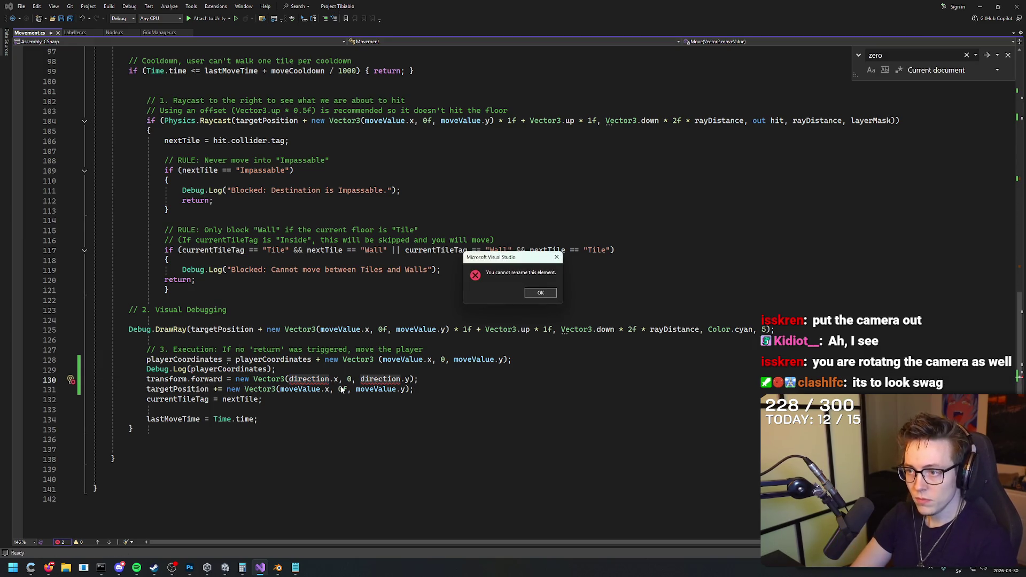
pyautogui.press('Return')
pyautogui.hotkey('ctrl', 'shift', 'Right')
pyautogui.write('moveValue')
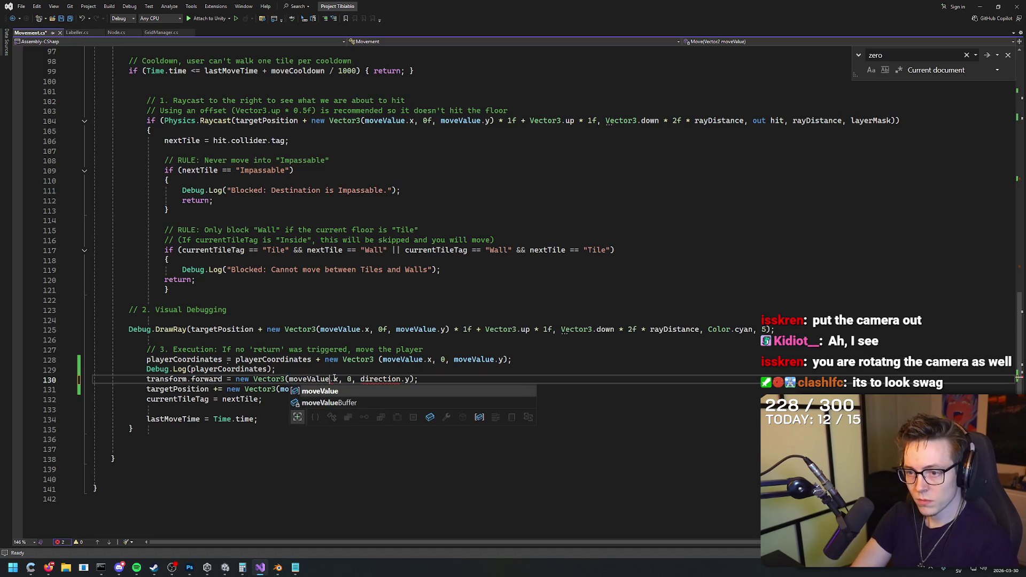
pyautogui.press('Escape')
pyautogui.hotkey('ctrl', 'Right')
pyautogui.hotkey('ctrl', 'Right')
pyautogui.hotkey('ctrl', 'Right')
pyautogui.hotkey('ctrl', 'Delete')
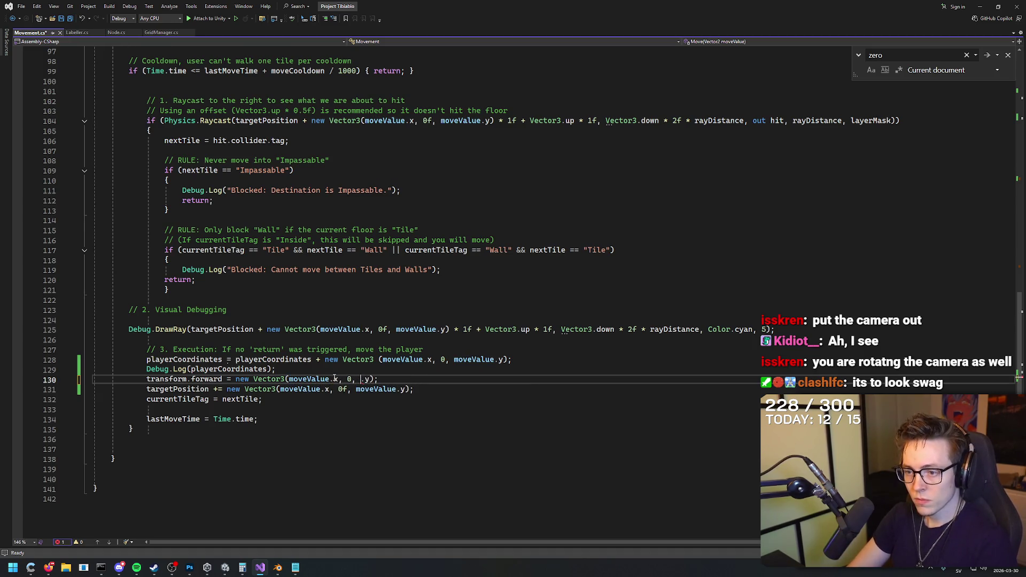
pyautogui.write('moveValue')
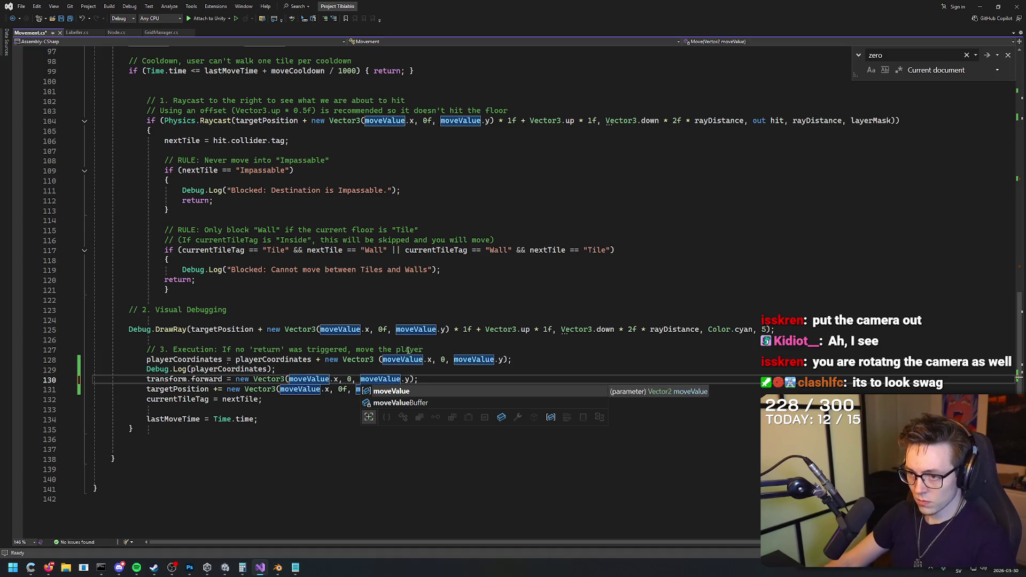
pyautogui.click(428, 350)
pyautogui.hotkey('ctrl', 's')
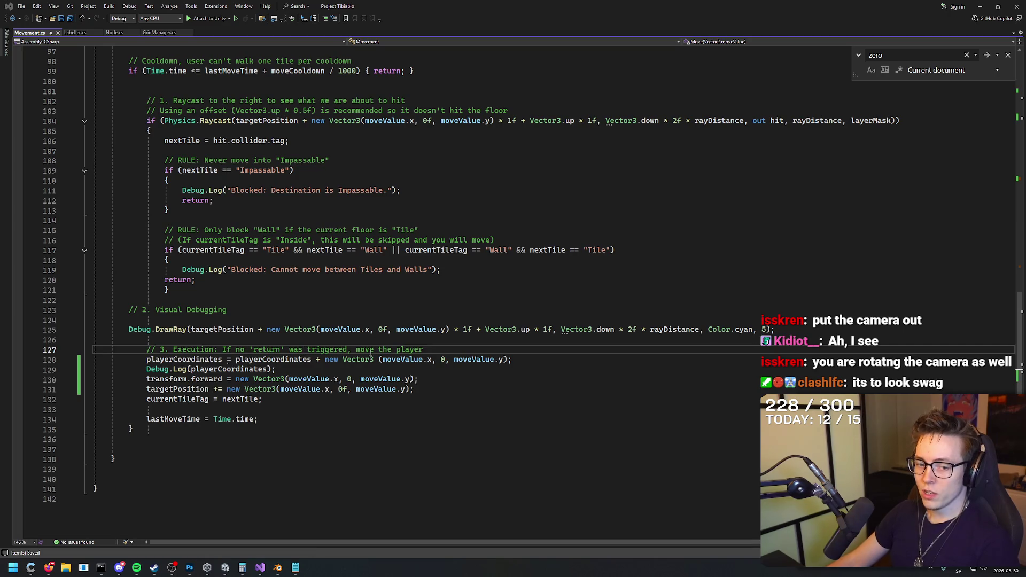
pyautogui.hotkey('alt', 'Tab')
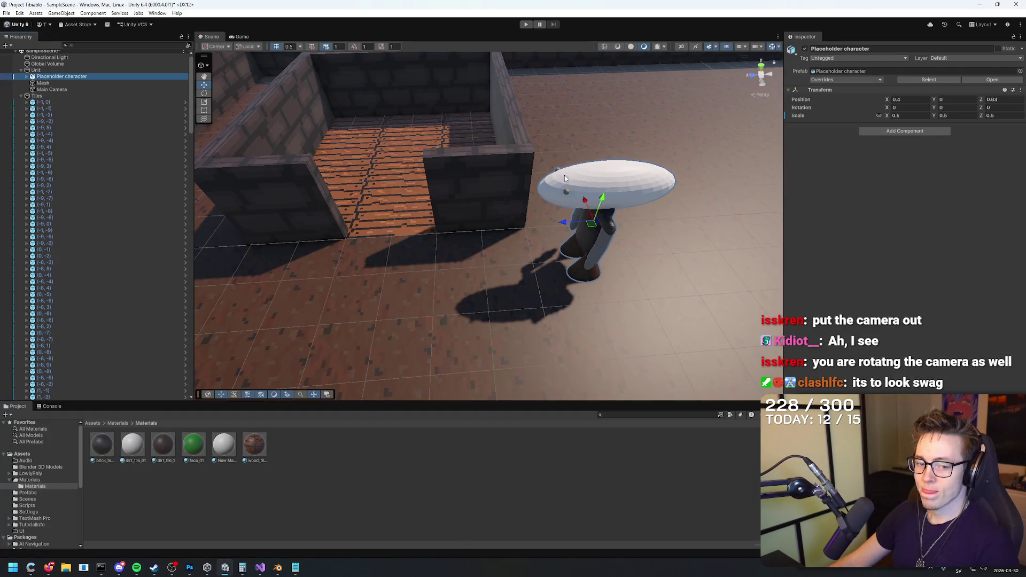
# Step: Play the game to check which way the character faces, then return to Visual Studio
pyautogui.click(526, 24)
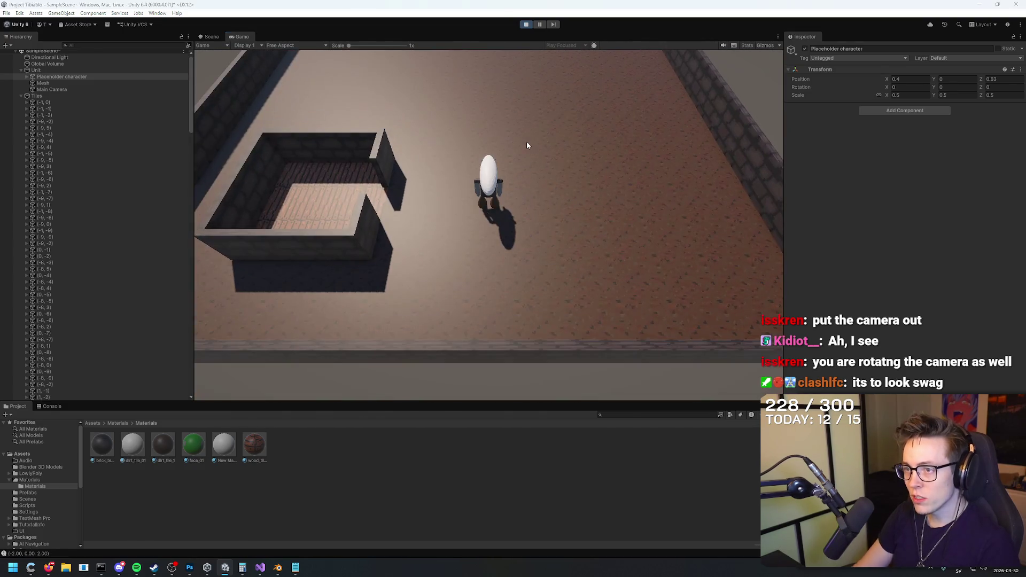
pyautogui.hotkey('alt', 'Tab')
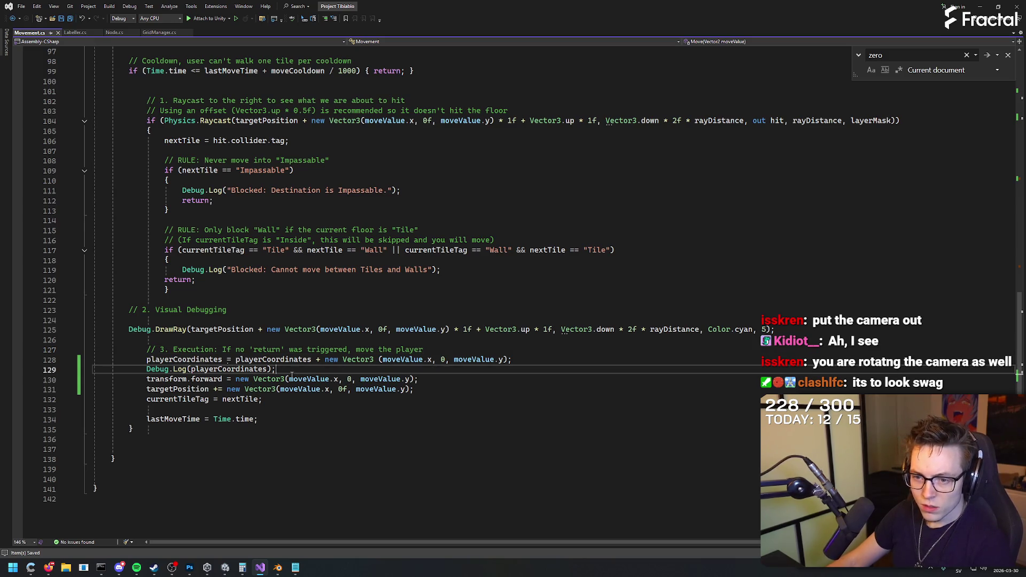
# Step: Try changing moveValue.x to y on Movement.cs line 130, undo it, and return to Unity
pyautogui.click(343, 379)
pyautogui.doubleClick(335, 379)
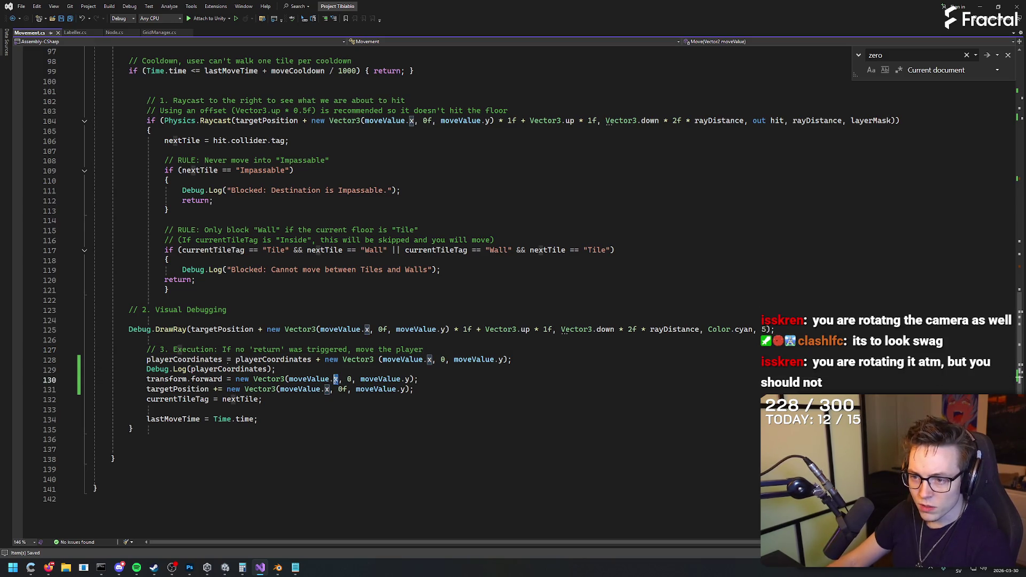
pyautogui.write('y')
pyautogui.click(409, 379)
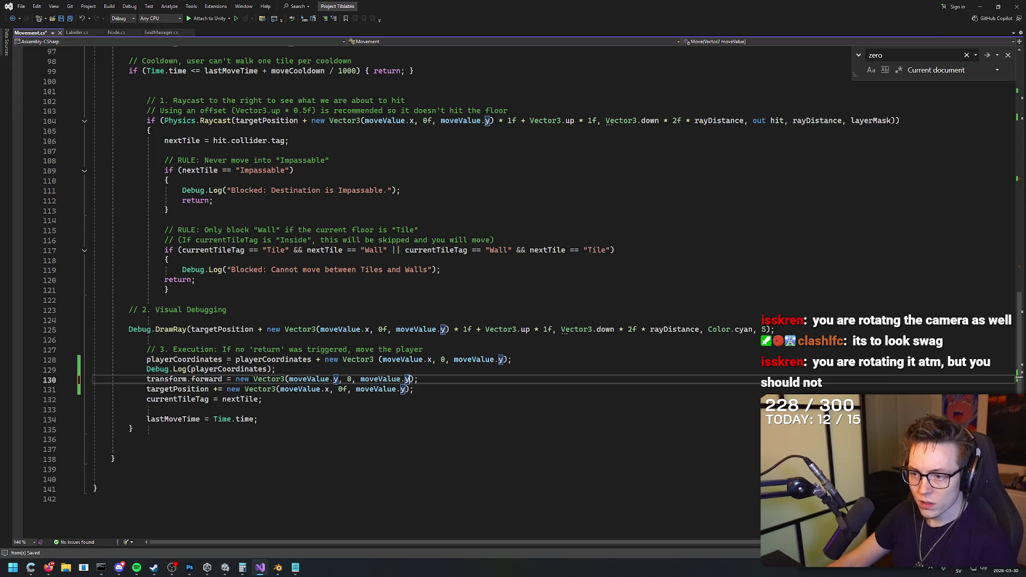
pyautogui.write('x')
pyautogui.hotkey('ctrl', 'z')
pyautogui.hotkey('ctrl', 'z')
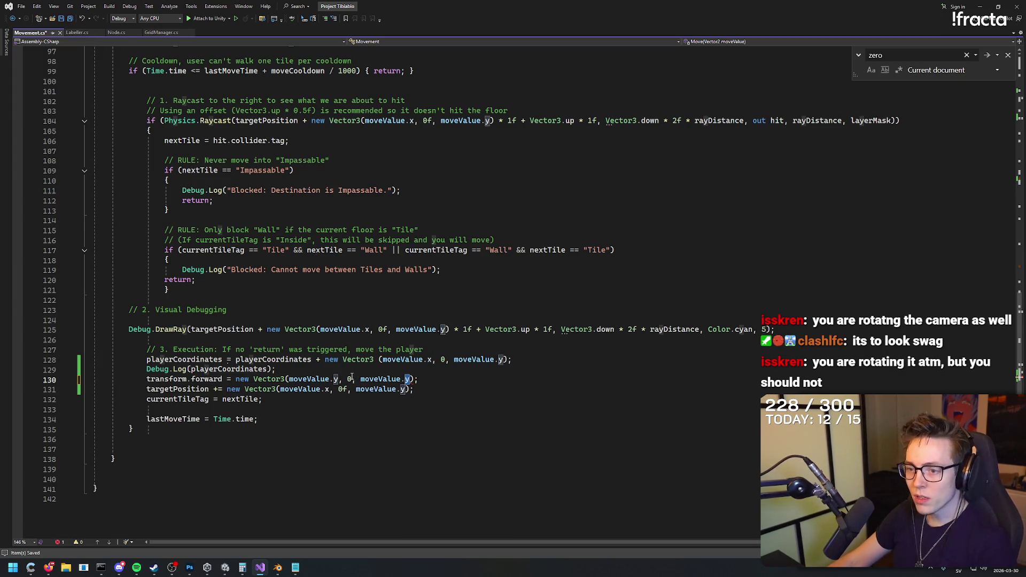
pyautogui.hotkey('alt', 'Tab')
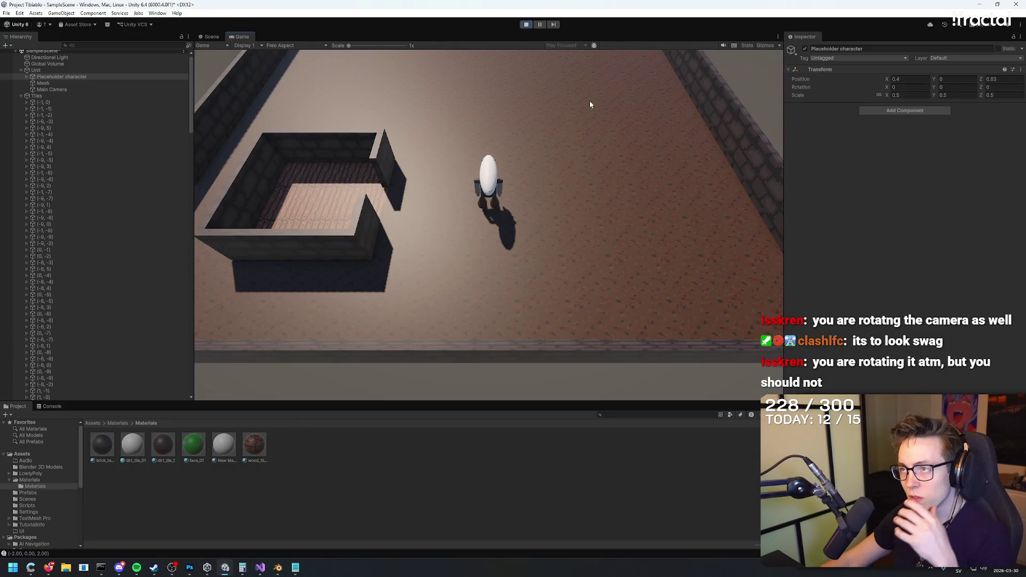
# Step: Re-parent Main Camera and Unit in the Hierarchy, stopping Play mode, so the camera leaves Unit
pyautogui.moveTo(65, 89); pyautogui.dragTo(65, 73)
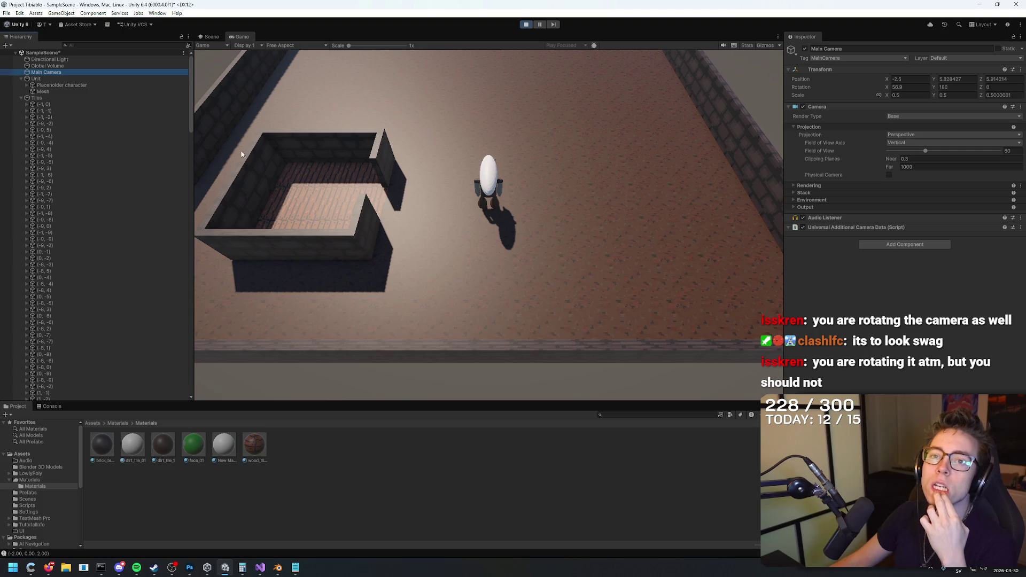
pyautogui.rightClick(53, 71)
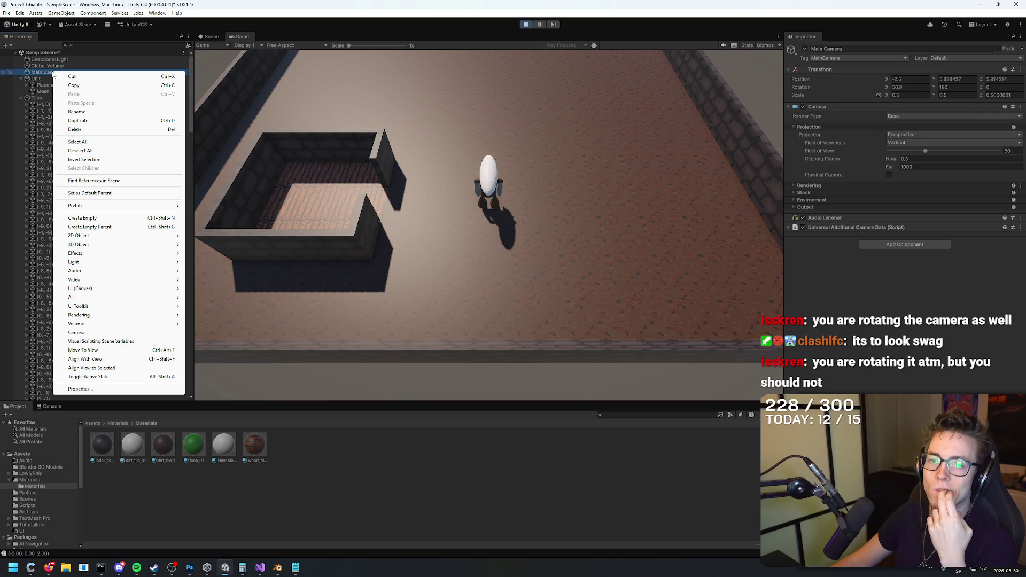
pyautogui.rightClick(42, 79)
pyautogui.click(40, 81)
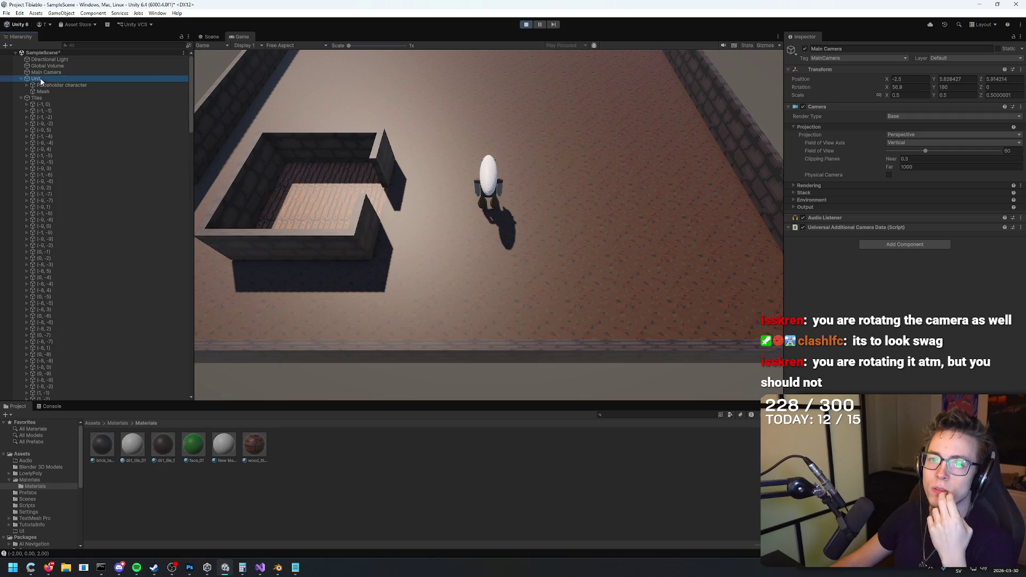
pyautogui.moveTo(52, 78); pyautogui.dragTo(63, 71)
pyautogui.click(526, 24)
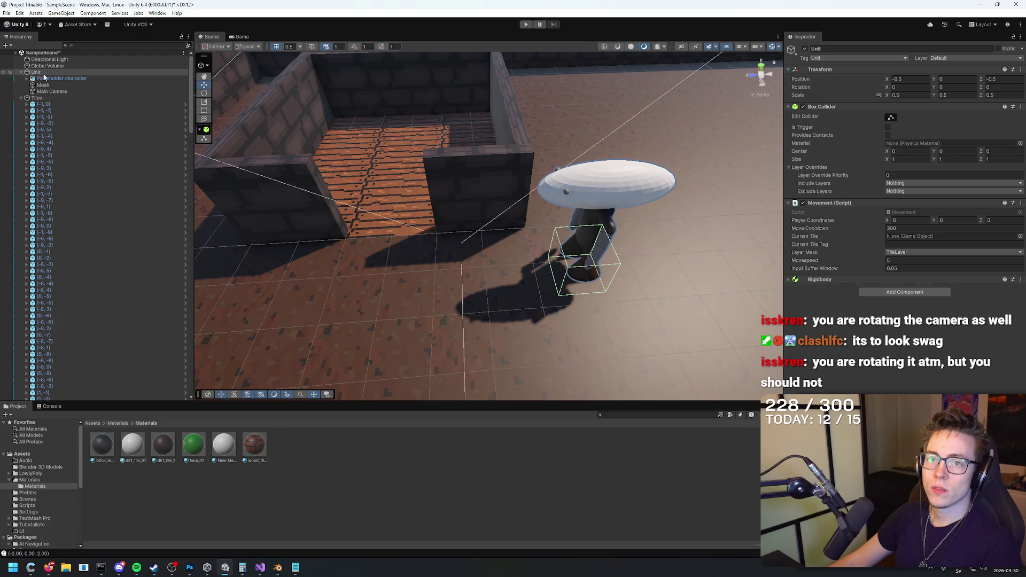
pyautogui.moveTo(49, 91); pyautogui.dragTo(48, 73)
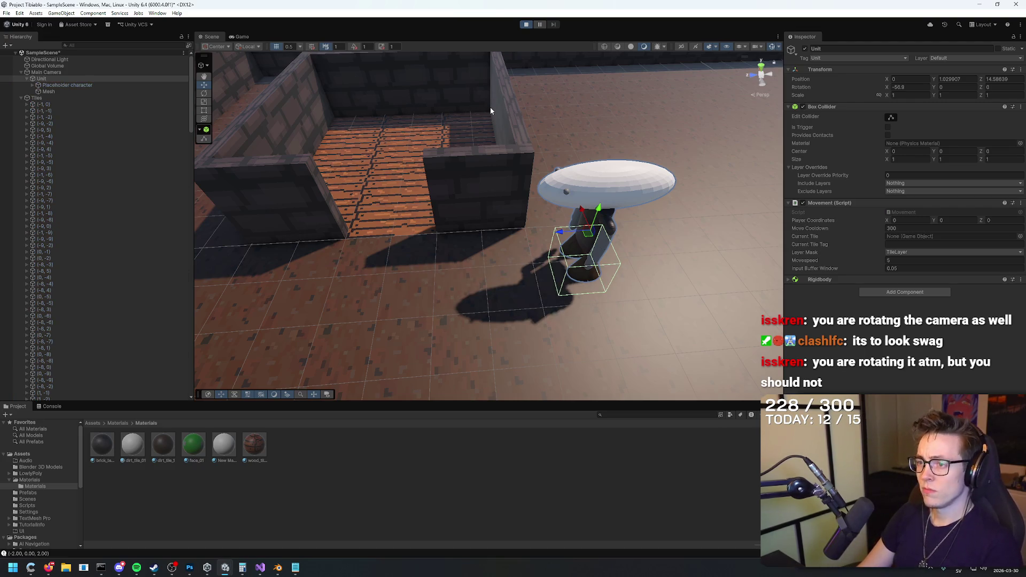
# Step: Play-test by walking the character around the tiled floor with WASD
pyautogui.press('w')
pyautogui.press('a')
pyautogui.press('a')
pyautogui.press('s')
pyautogui.press('s')
pyautogui.press('a')
pyautogui.press('d')
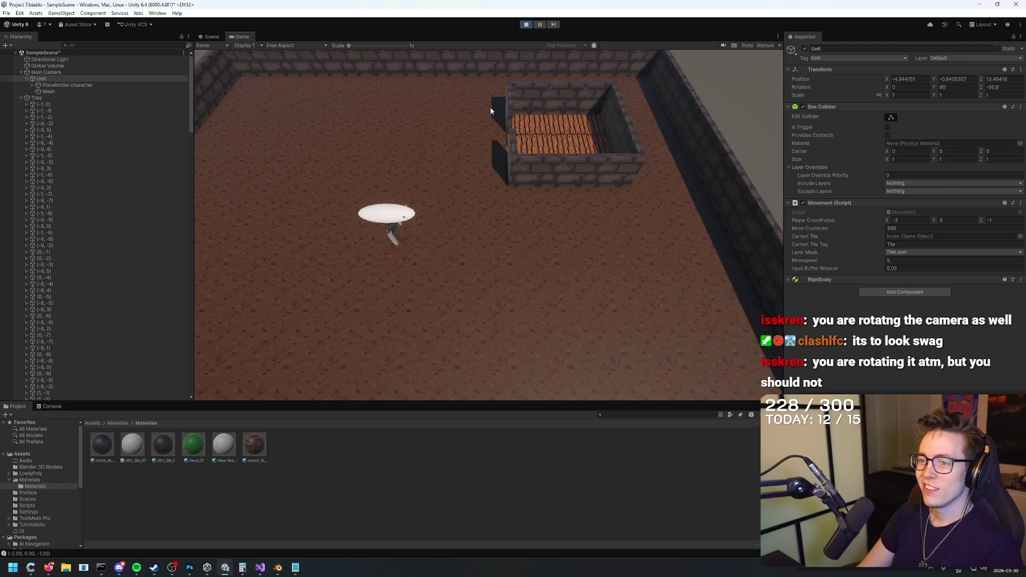
pyautogui.press('w')
pyautogui.press('w')
pyautogui.press('w')
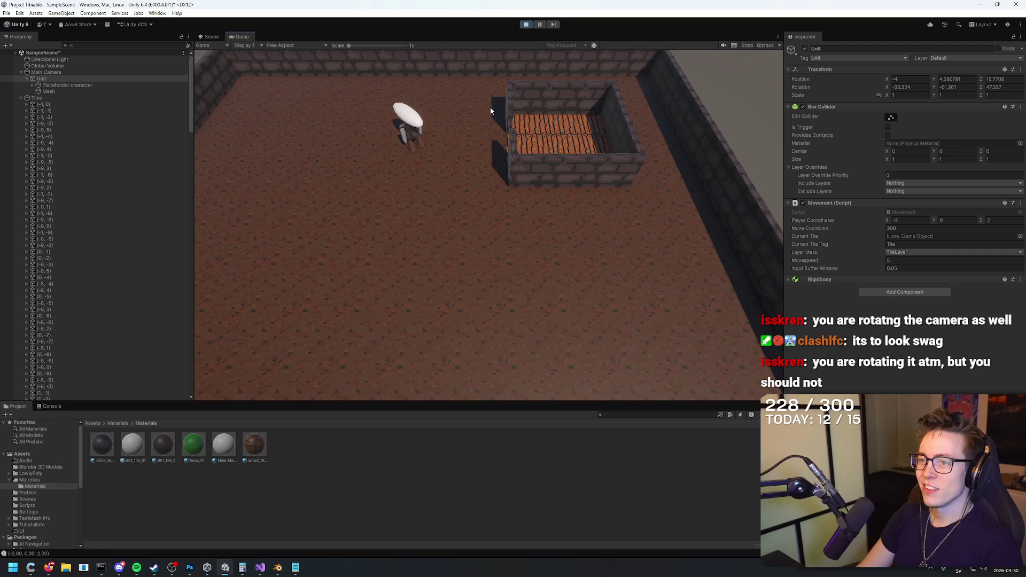
pyautogui.press('a')
pyautogui.press('s')
pyautogui.press('s')
pyautogui.press('s')
pyautogui.press('s')
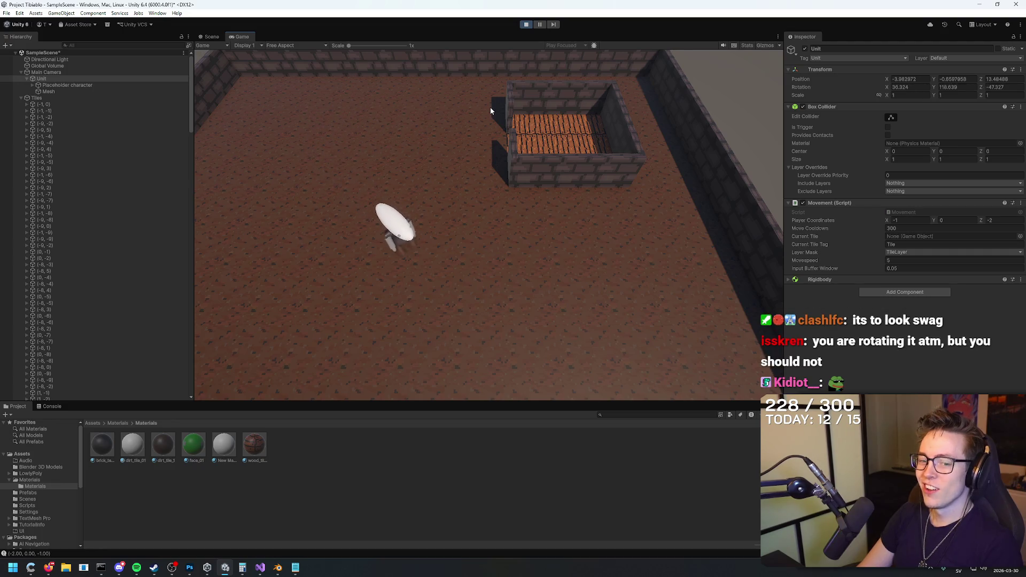
pyautogui.press('w')
pyautogui.press('w')
pyautogui.press('w')
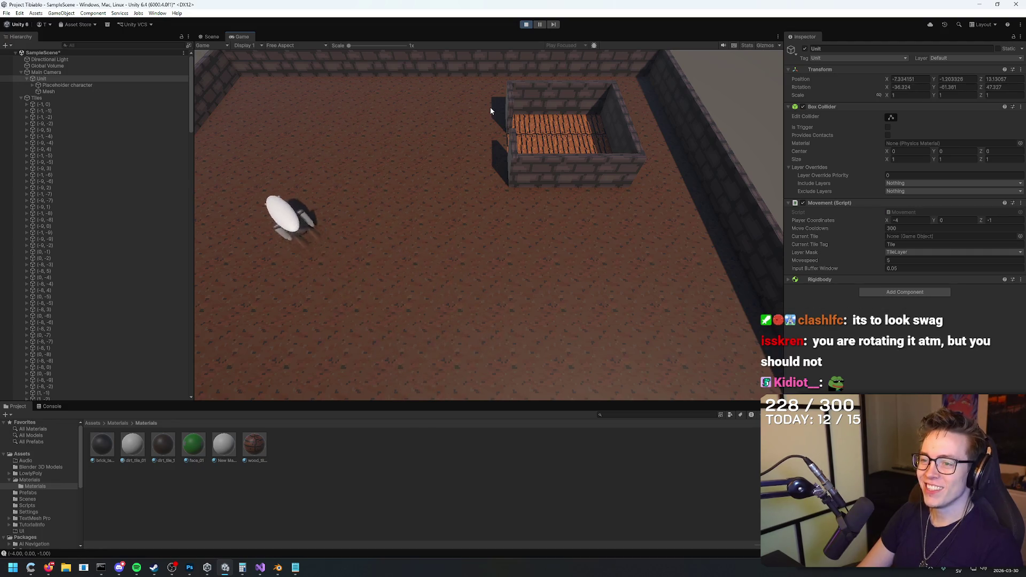
pyautogui.press('a')
pyautogui.press('s')
pyautogui.press('s')
pyautogui.press('s')
# Step: Walk the character up to the walled box, onto its wall, and loop inside it
pyautogui.press('d')
pyautogui.press('d')
pyautogui.press('d')
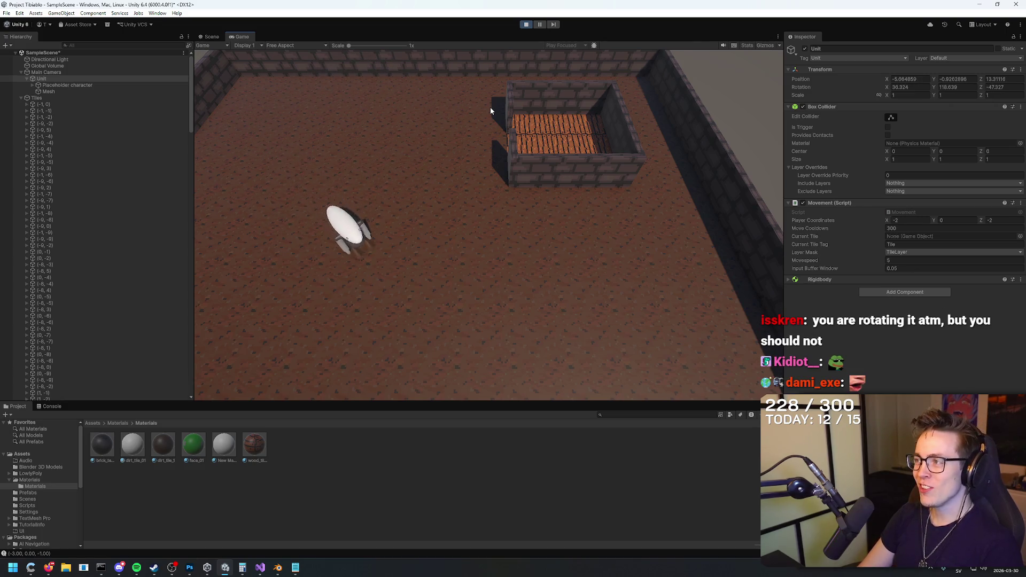
pyautogui.press('w')
pyautogui.press('s')
pyautogui.press('s')
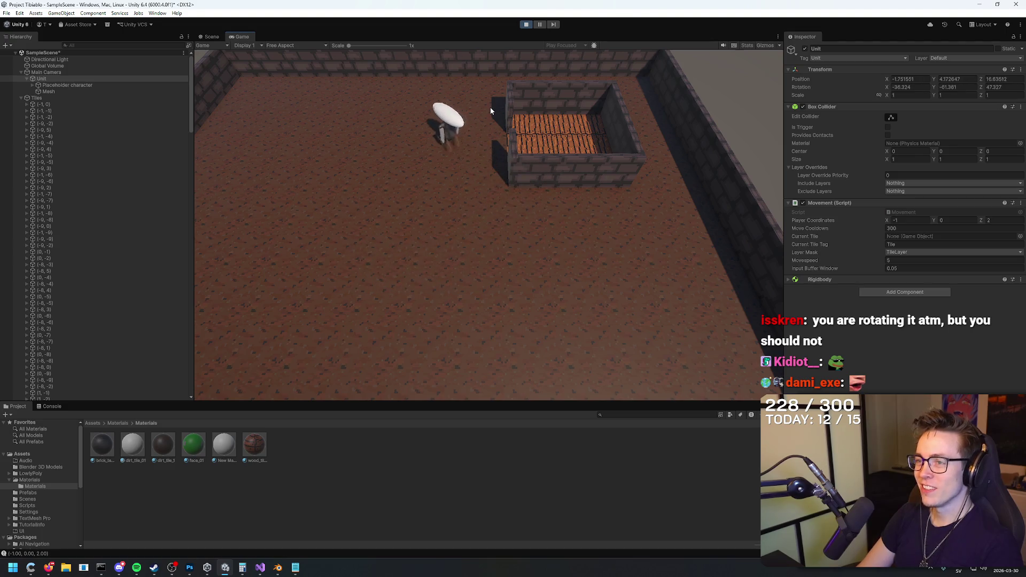
pyautogui.press('d')
pyautogui.press('w')
pyautogui.press('w')
pyautogui.press('w')
pyautogui.press('d')
pyautogui.press('w')
pyautogui.press('d')
pyautogui.press('s')
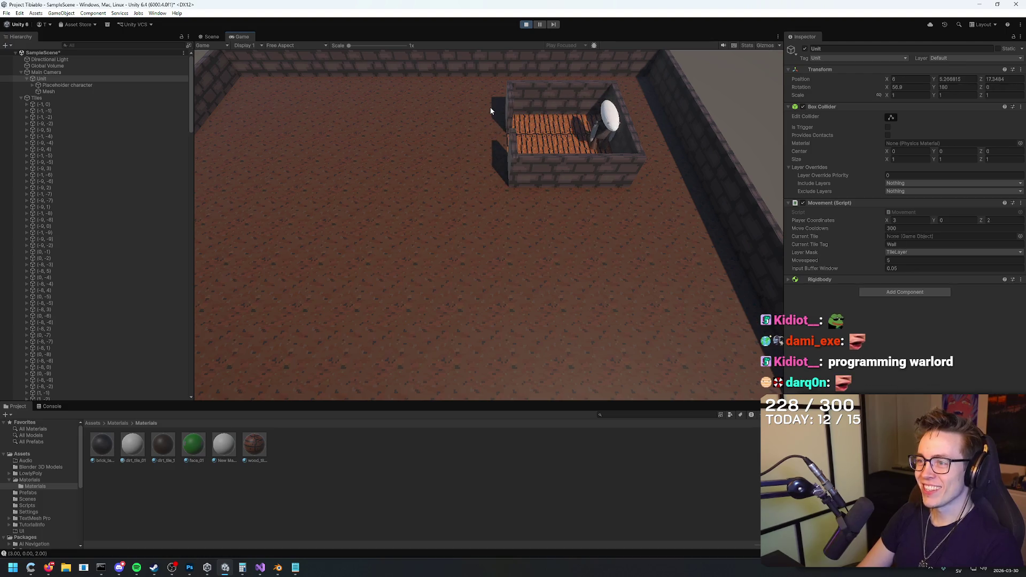
pyautogui.press('a')
pyautogui.press('a')
pyautogui.press('d')
pyautogui.press('w')
pyautogui.press('a')
pyautogui.press('s')
pyautogui.press('a')
pyautogui.press('a')
pyautogui.press('a')
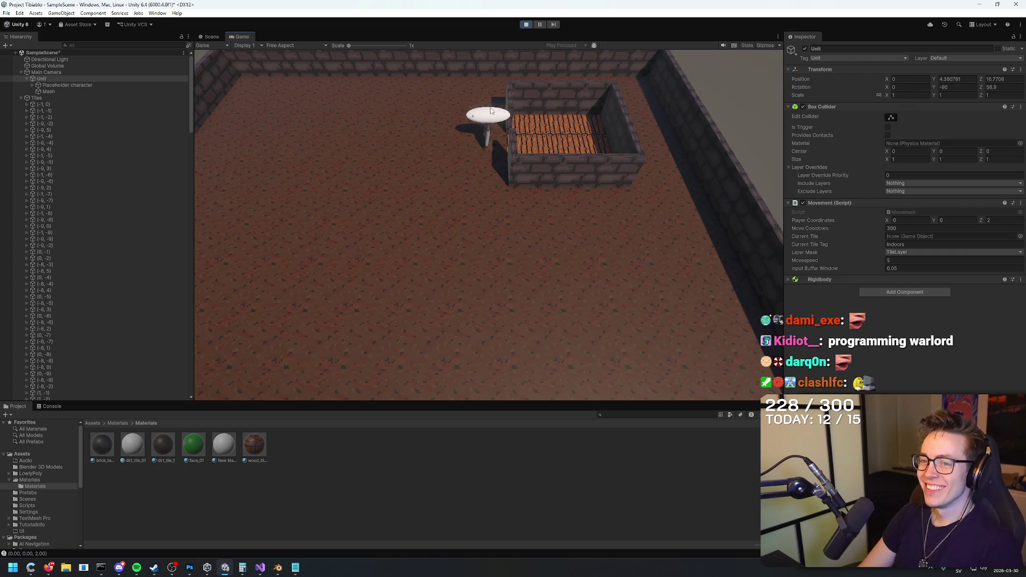
# Step: Walk the character out of the box and back toward it, then return to Visual Studio
pyautogui.press('s')
pyautogui.press('s')
pyautogui.press('s')
pyautogui.press('s')
pyautogui.press('s')
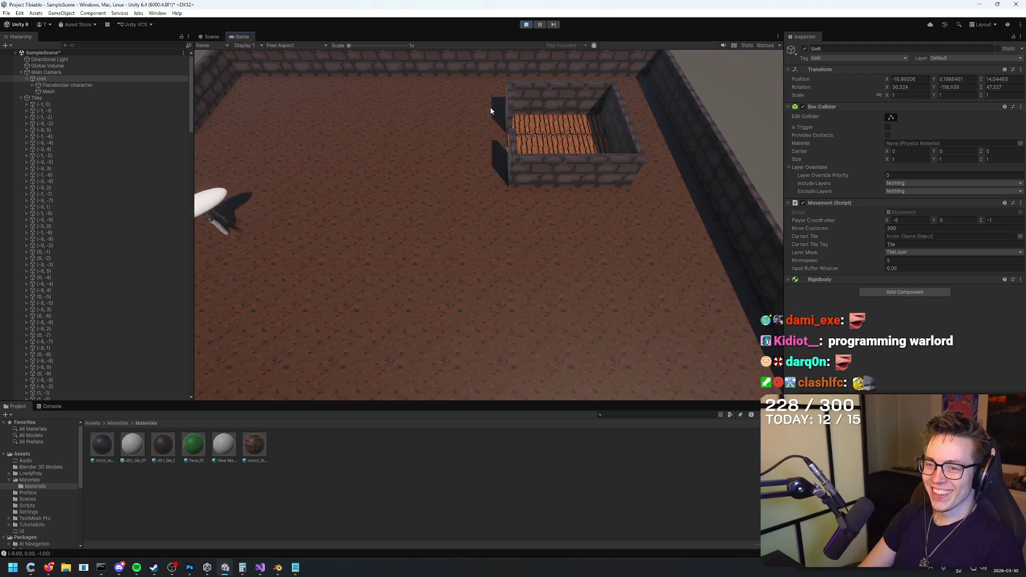
pyautogui.press('d')
pyautogui.press('d')
pyautogui.press('d')
pyautogui.press('w')
pyautogui.press('w')
pyautogui.press('w')
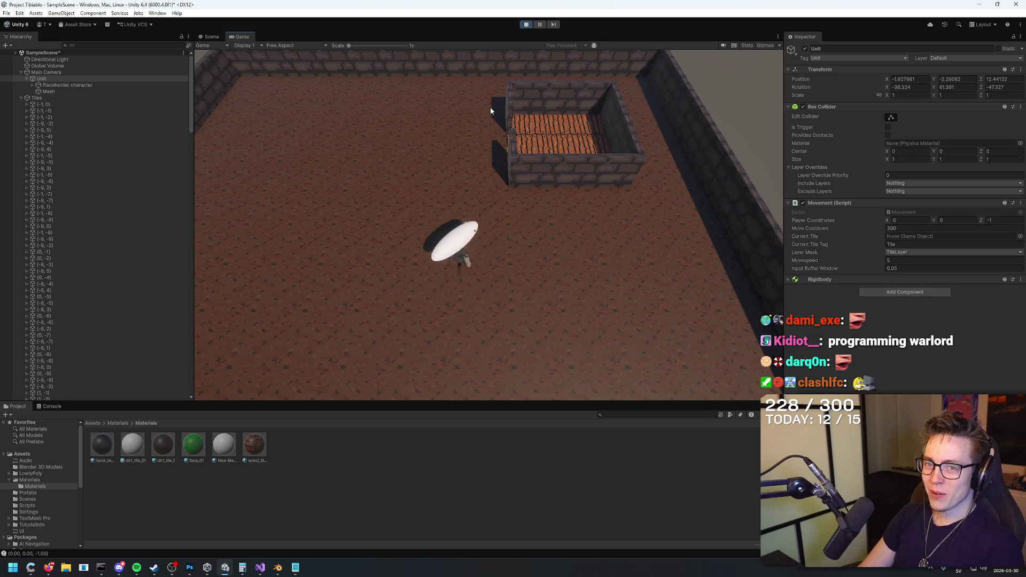
pyautogui.hotkey('alt', 'Tab')
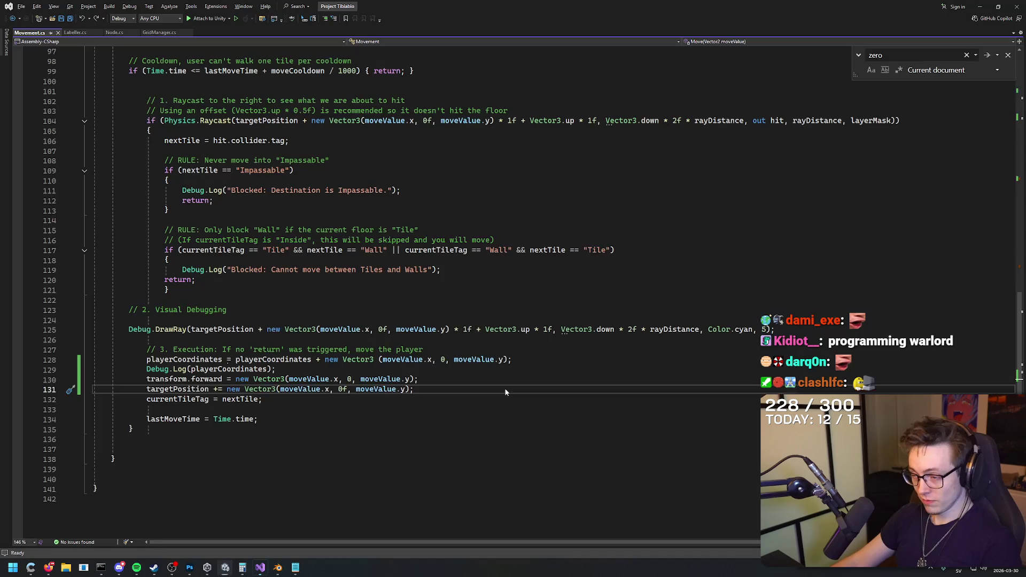
# Step: Ask Gemini: 'The camera rotates with the gameobject, how do I prevent this?'
pyautogui.click(48, 570)
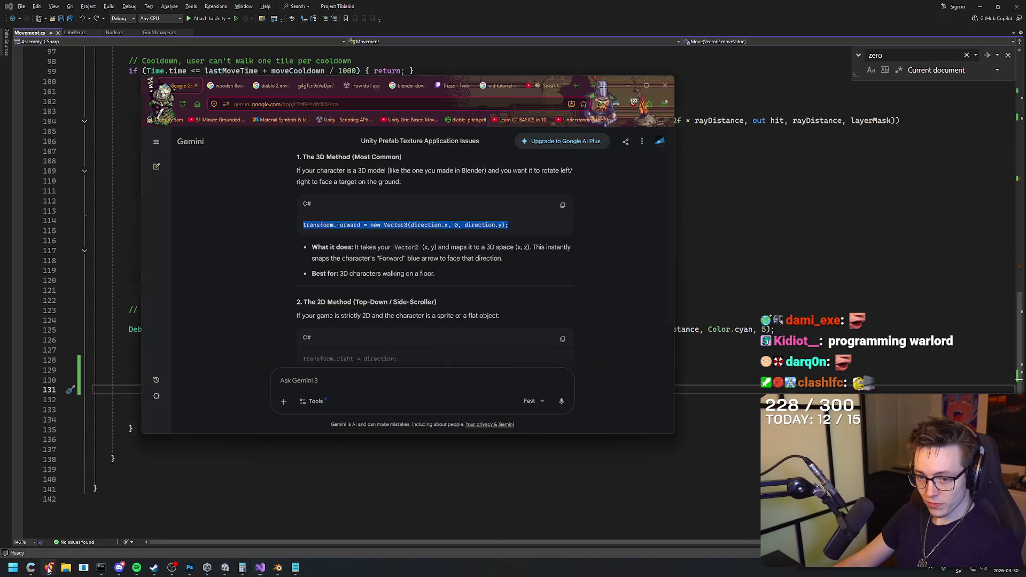
pyautogui.click(432, 387)
pyautogui.write('I had to re')
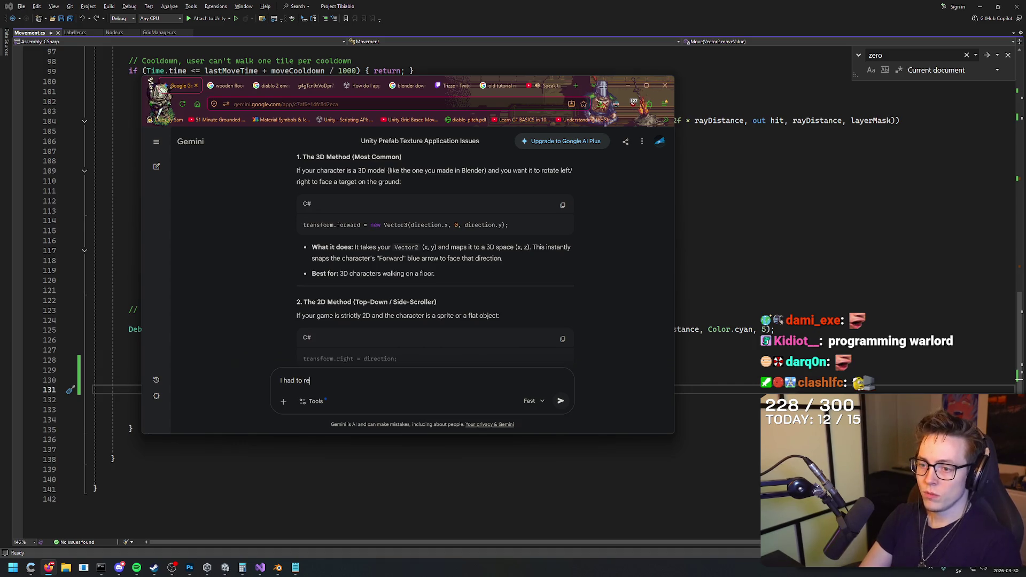
pyautogui.hotkey('ctrl', 'a')
pyautogui.write('The camera rotates ')
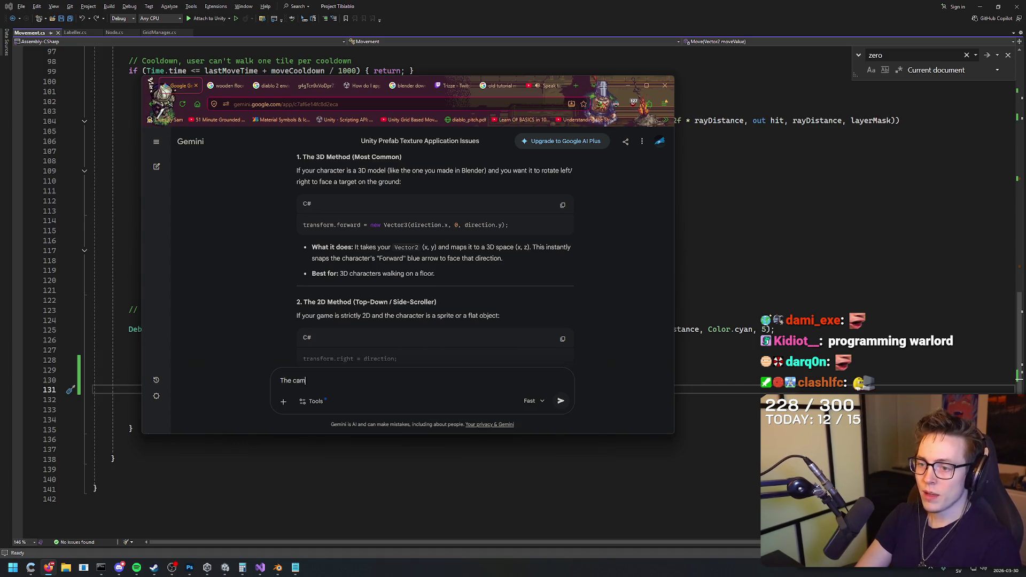
pyautogui.write('with everyone')
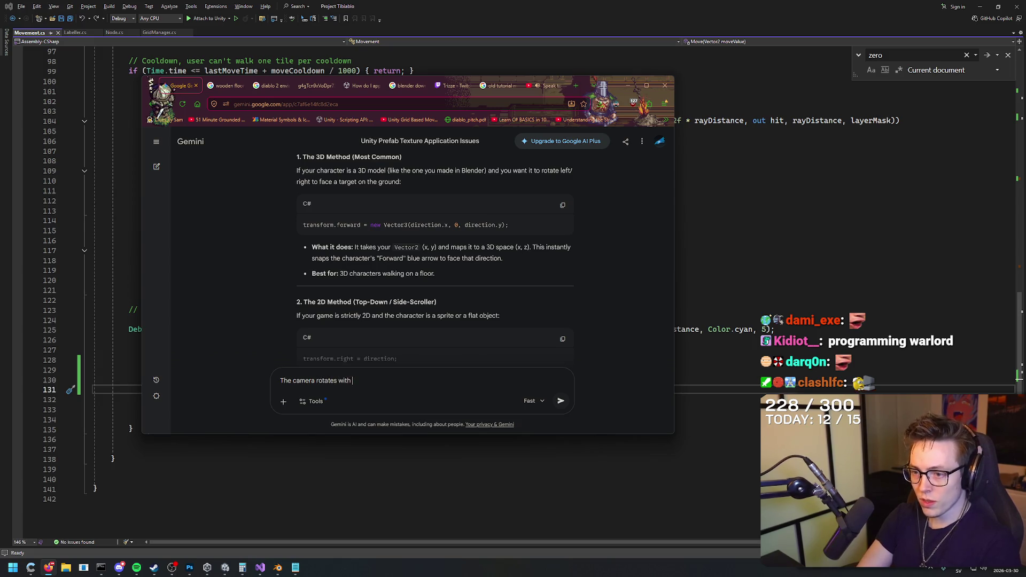
pyautogui.press('BackSpace')
pyautogui.press('BackSpace')
pyautogui.press('BackSpace')
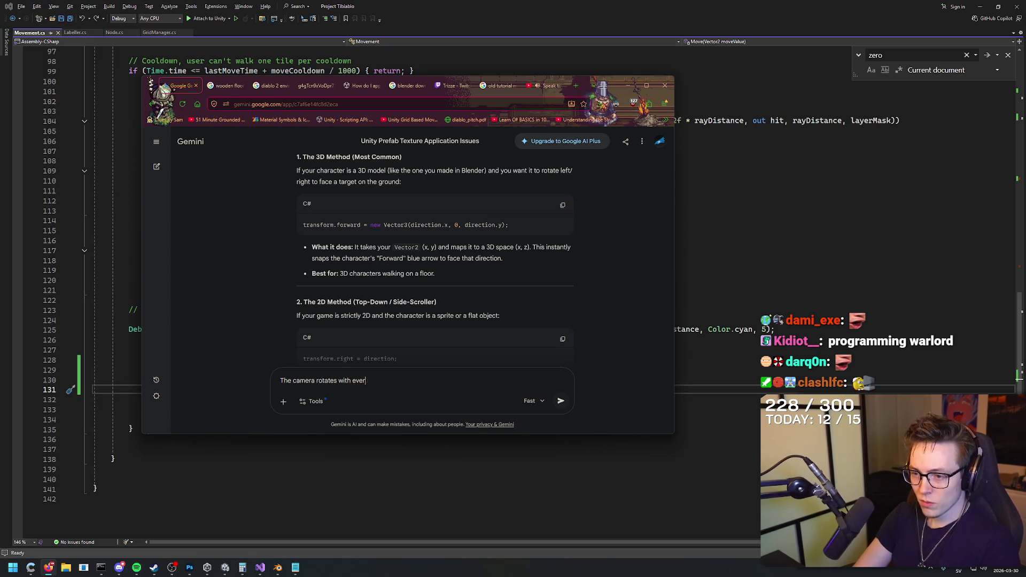
pyautogui.write('the gameobject, how do I pre')
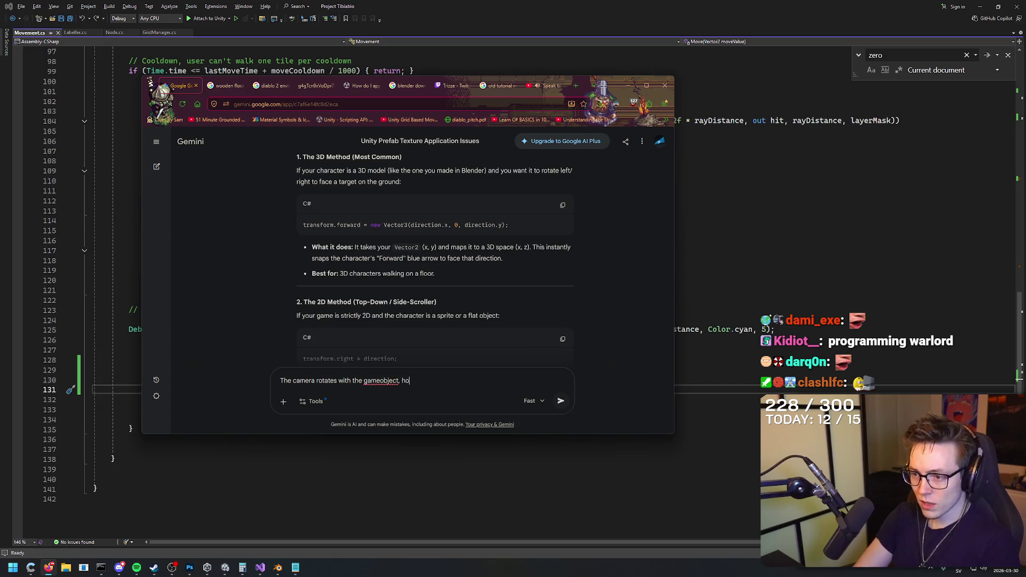
pyautogui.write('vent this?')
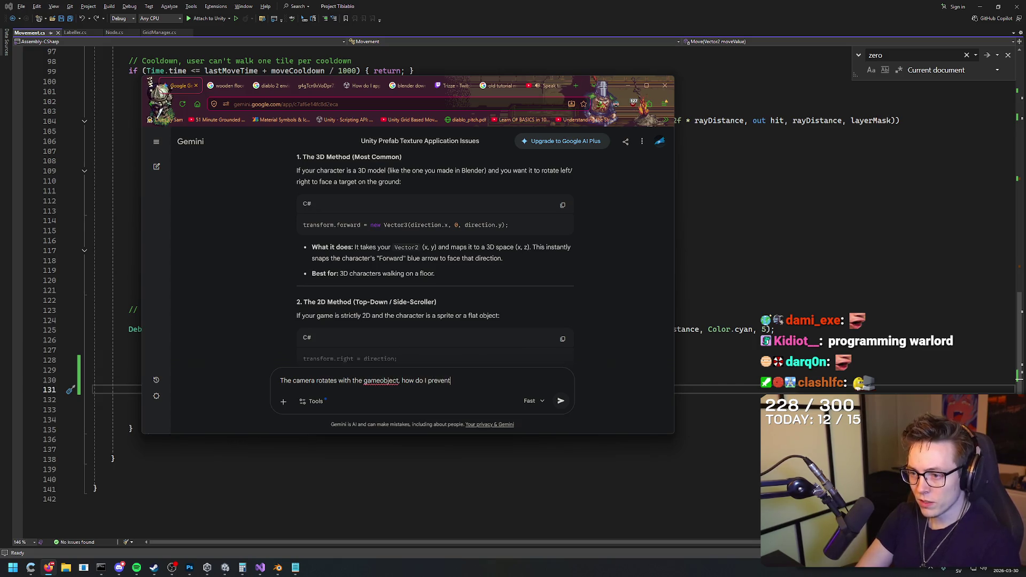
pyautogui.press('Return')
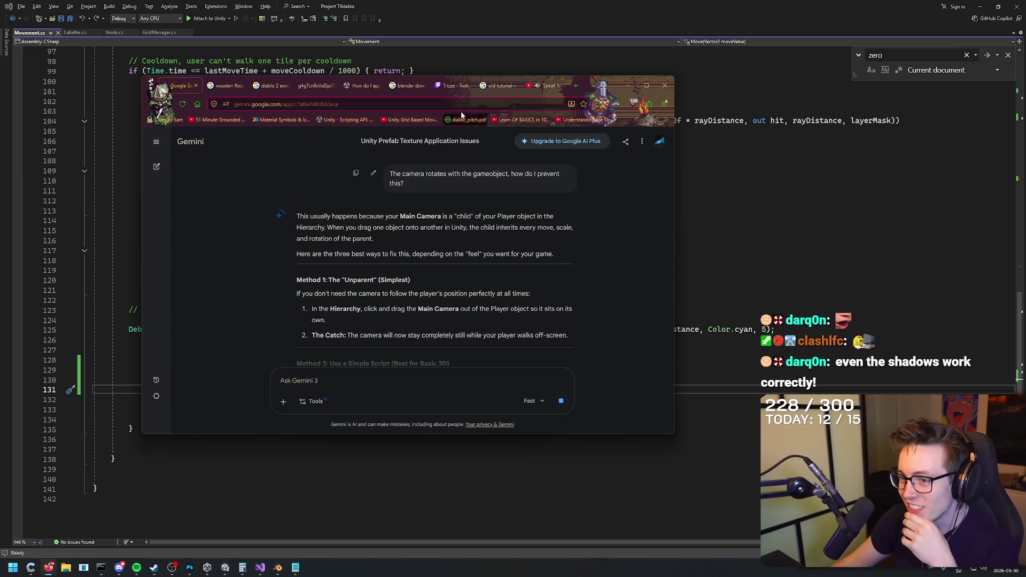
# Step: Read Gemini's answer, inspecting the CameraFollow script's offset line, then switch back to Unity
pyautogui.scroll(-2, 628, 236)
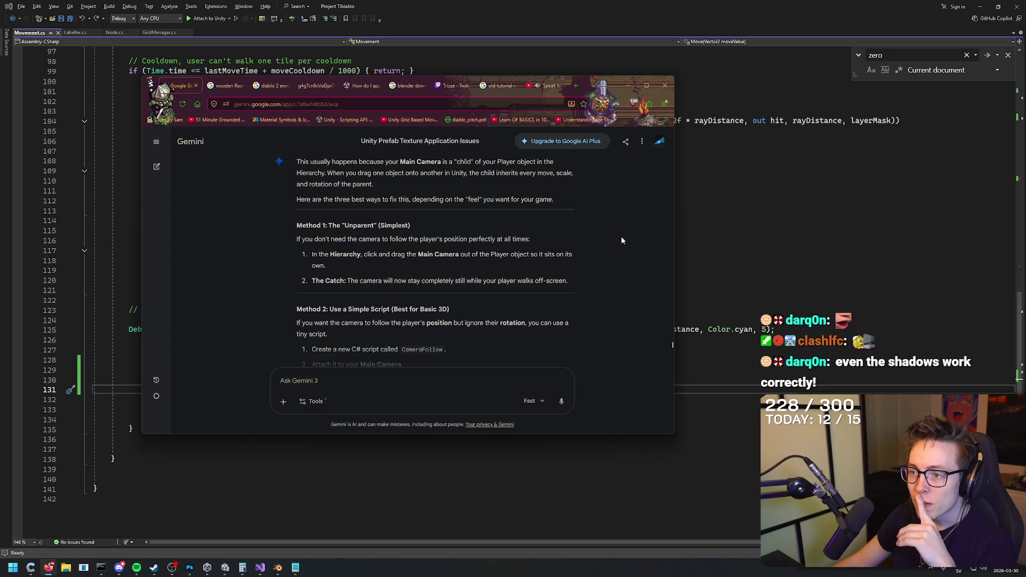
pyautogui.scroll(-2, 614, 242)
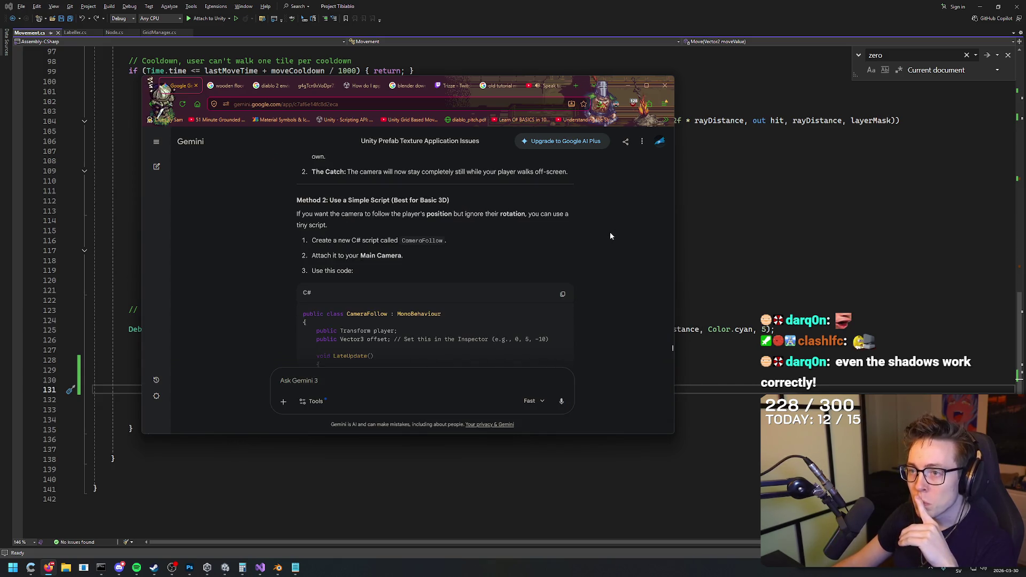
pyautogui.rightClick(614, 254)
pyautogui.click(608, 222)
pyautogui.scroll(-2, 608, 222)
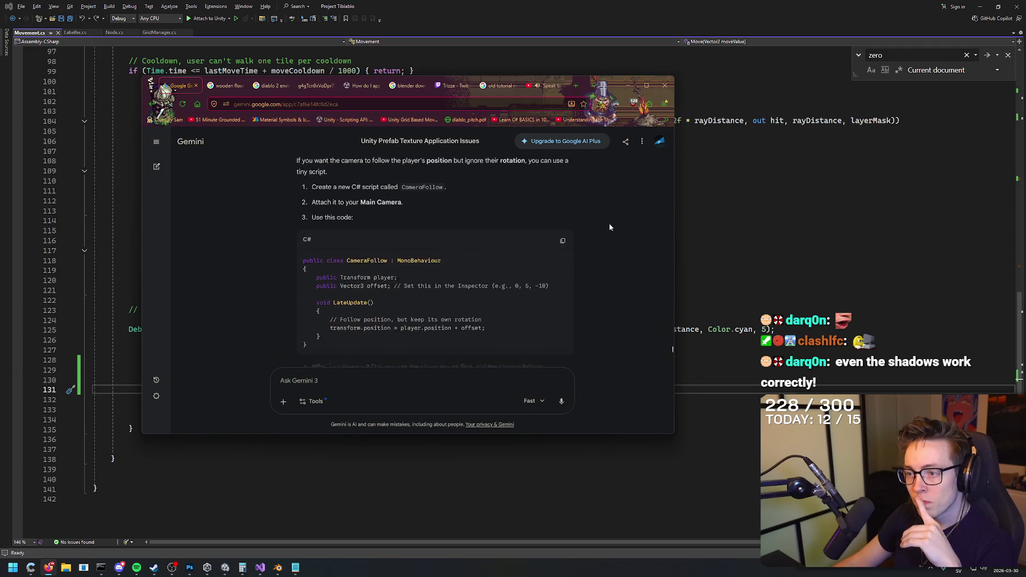
pyautogui.moveTo(611, 225)
pyautogui.mouseDown()
pyautogui.moveTo(617, 269)
pyautogui.moveTo(621, 242)
pyautogui.mouseUp()
pyautogui.click(620, 265)
pyautogui.click(621, 241)
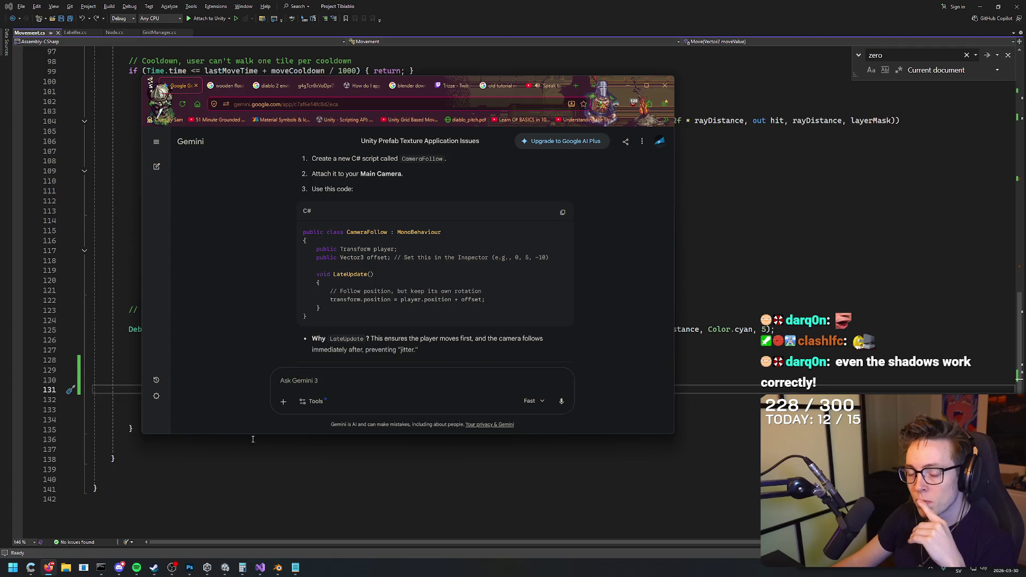
pyautogui.click(278, 568)
pyautogui.click(225, 568)
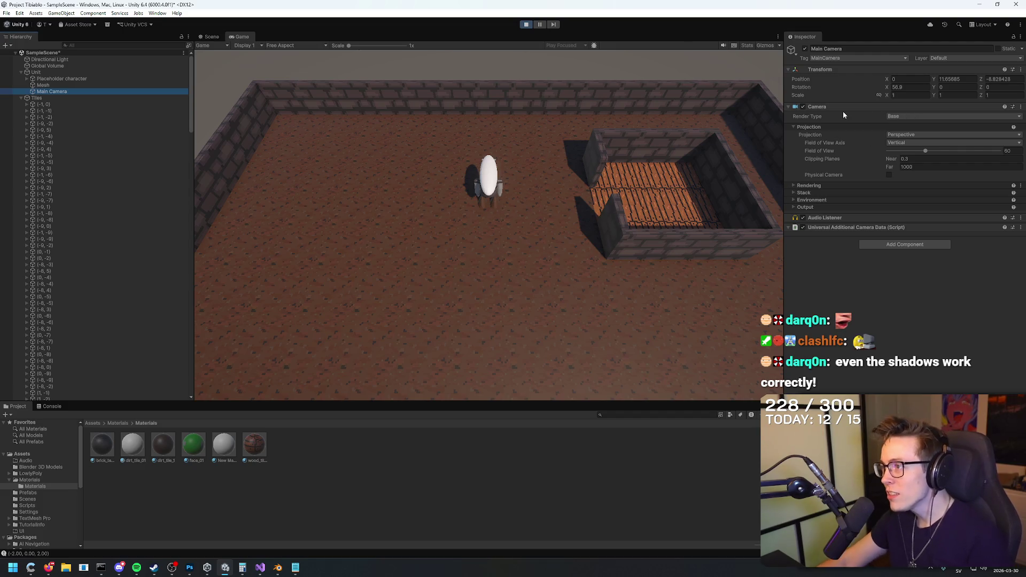
# Step: Expand the Camera component's Output, Environment, Stack and Rendering foldouts, then collapse Rendering
pyautogui.click(796, 207)
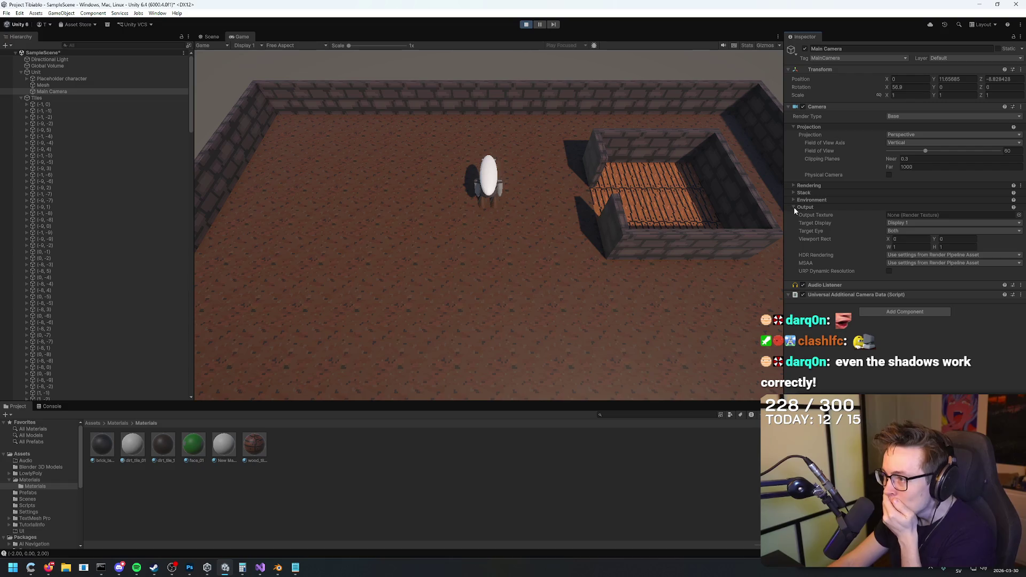
pyautogui.click(794, 199)
pyautogui.click(794, 193)
pyautogui.click(793, 186)
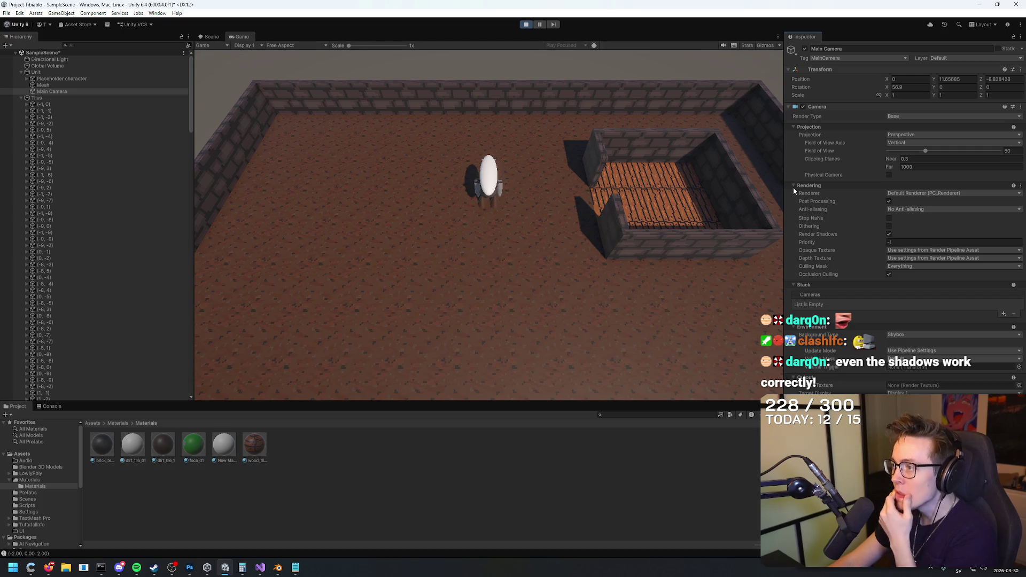
pyautogui.click(793, 185)
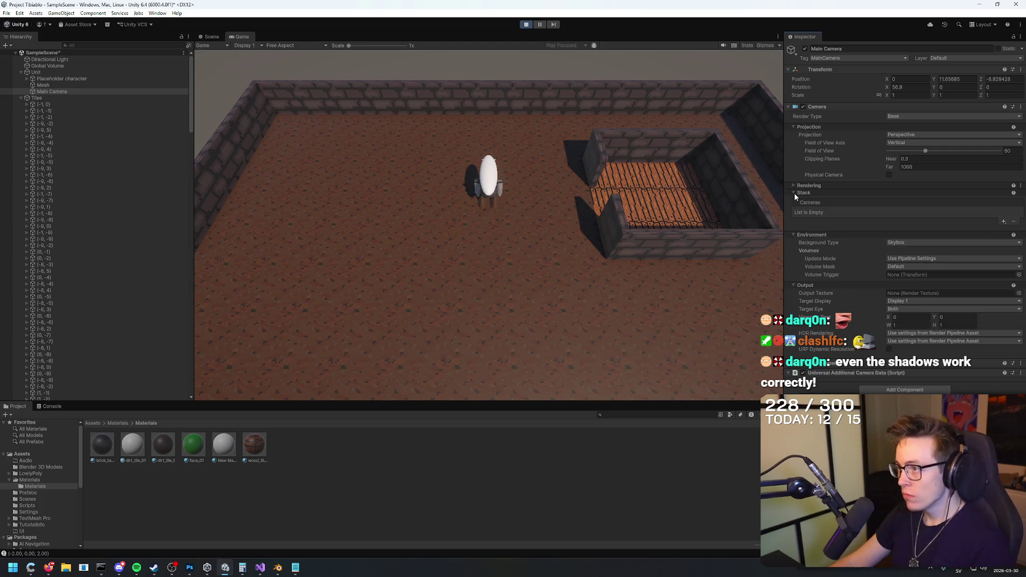
pyautogui.hotkey('alt', 'Tab')
pyautogui.hotkey('alt', 'Tab')
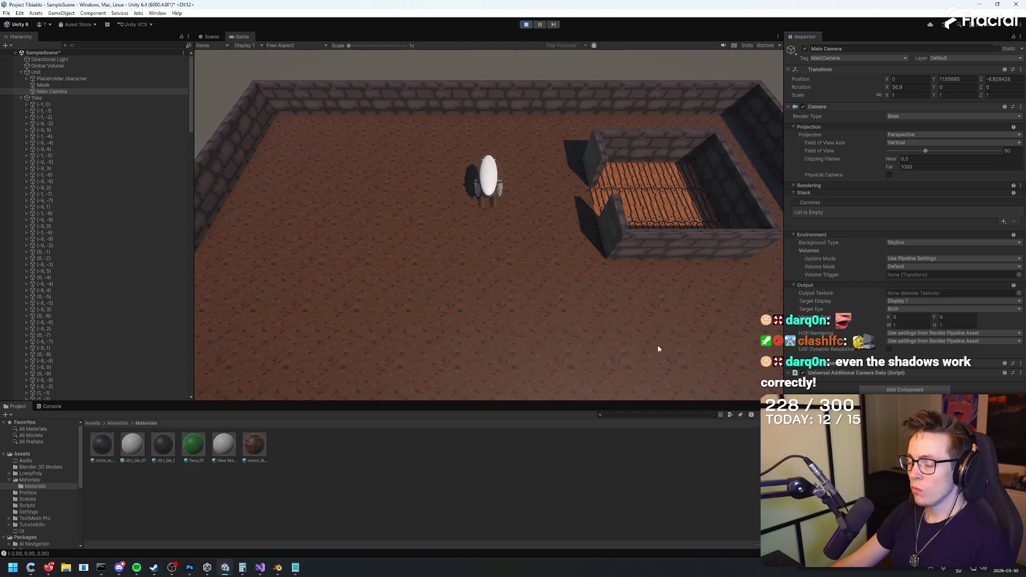
# Step: Exit Play mode and open the Window menu's Package Management submenu
pyautogui.click(526, 24)
pyautogui.click(157, 13)
pyautogui.moveTo(251, 133)
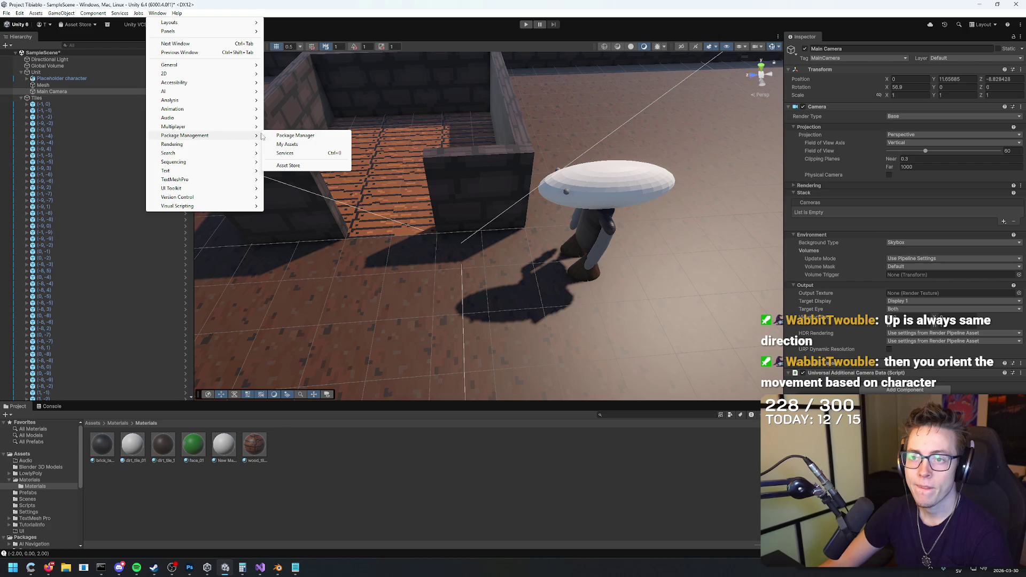
# Step: Open the Package Manager and search for 'cinemachine', checking Gemini's instructions midway
pyautogui.click(283, 133)
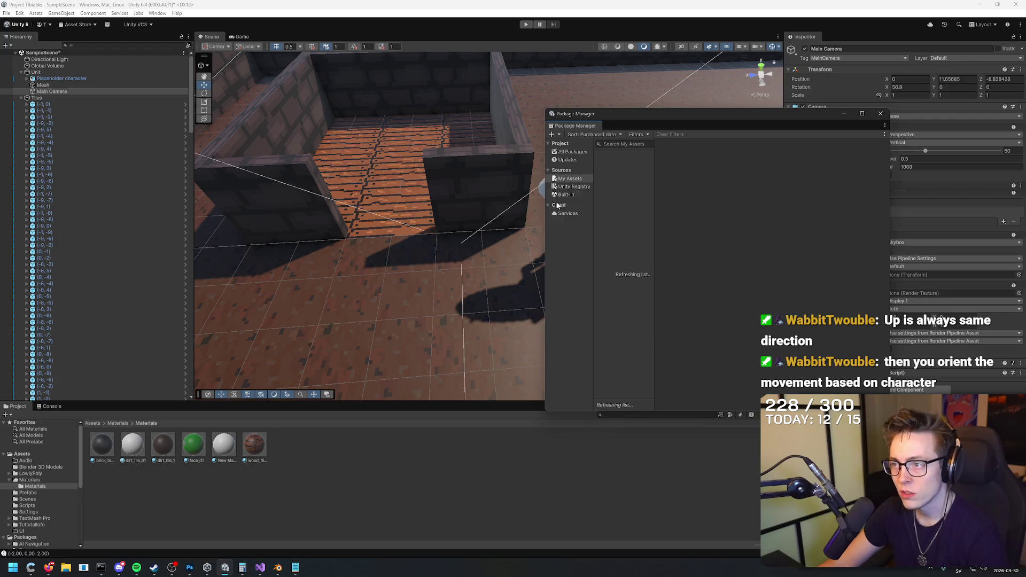
pyautogui.click(620, 146)
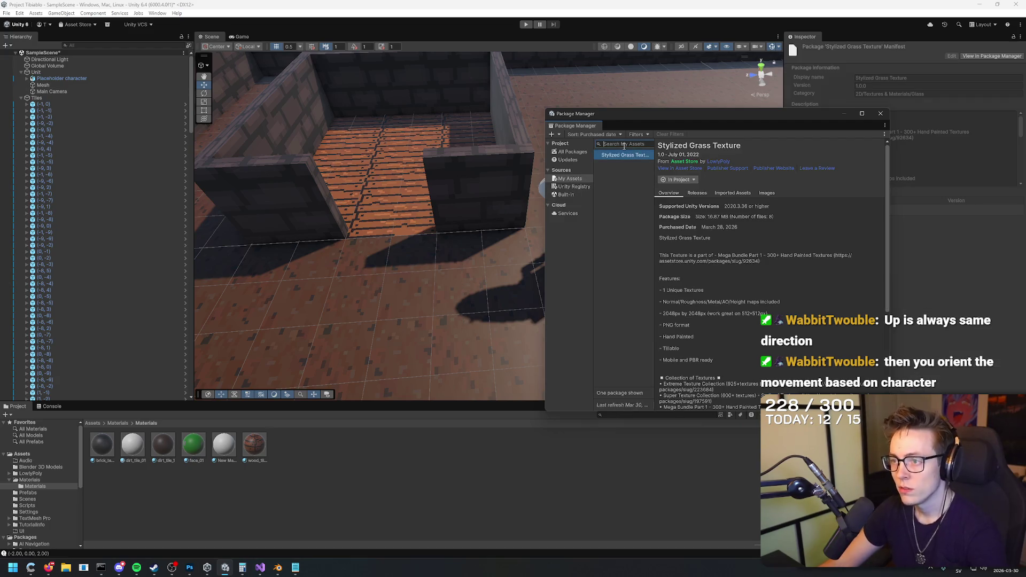
pyautogui.write('c')
pyautogui.hotkey('alt', 'Tab')
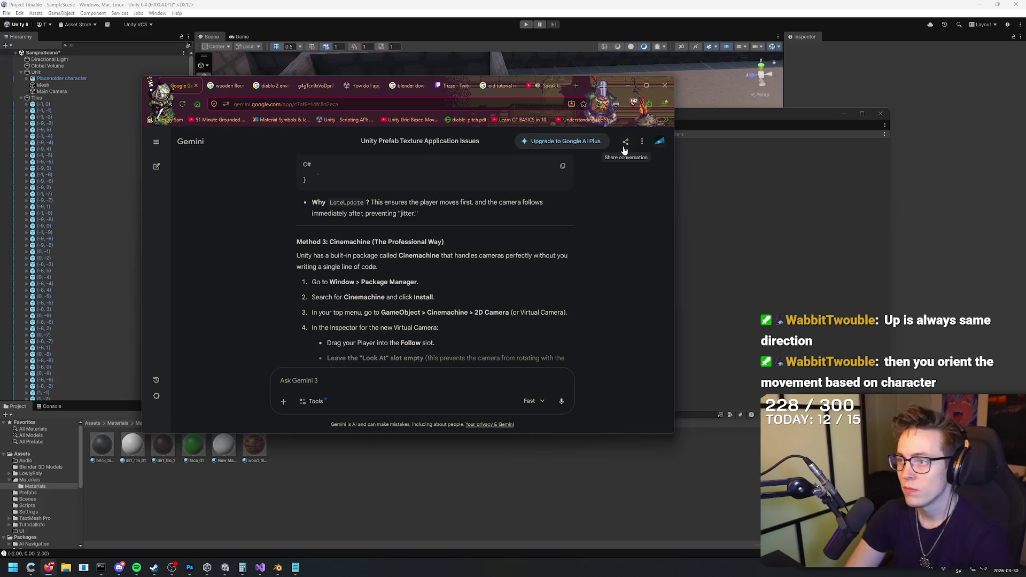
pyautogui.hotkey('alt', 'Tab')
pyautogui.write('inemachine')
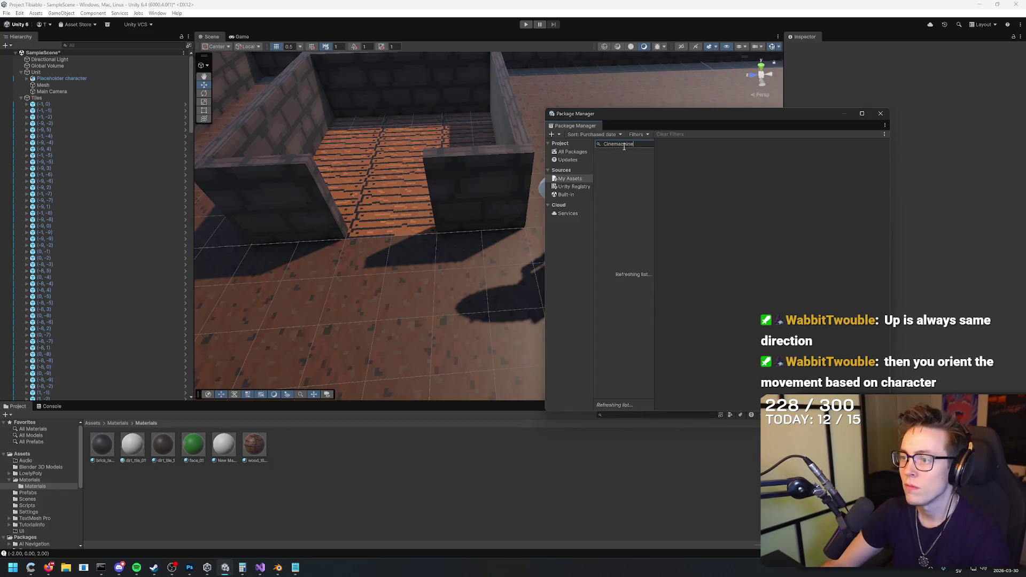
# Step: Find Cinemachine in the Unity Registry and install Cinemachine 3.1.6
pyautogui.moveTo(546, 170); pyautogui.dragTo(408, 170)
pyautogui.click(431, 152)
pyautogui.doubleClick(491, 144)
pyautogui.write('C')
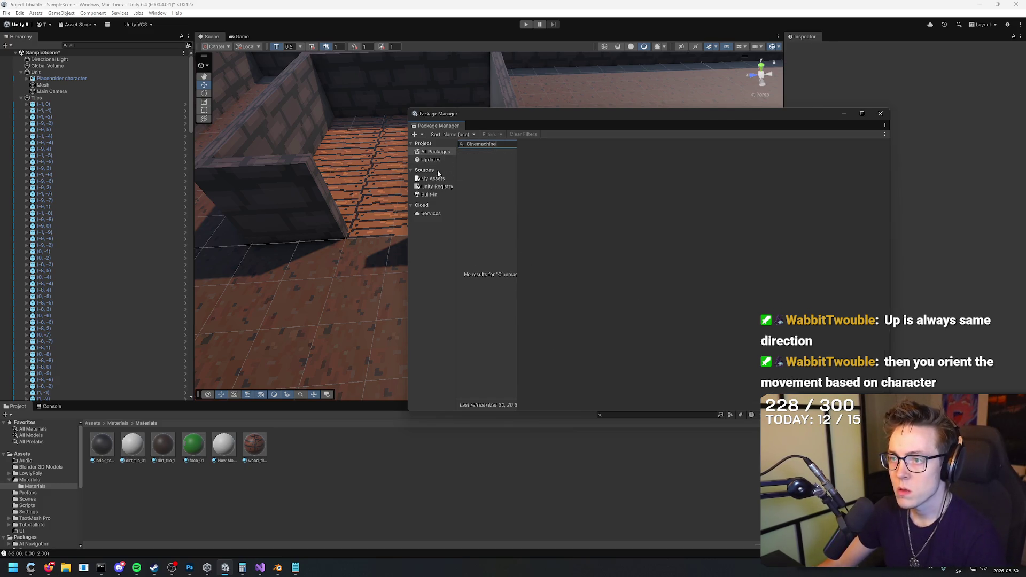
pyautogui.click(436, 186)
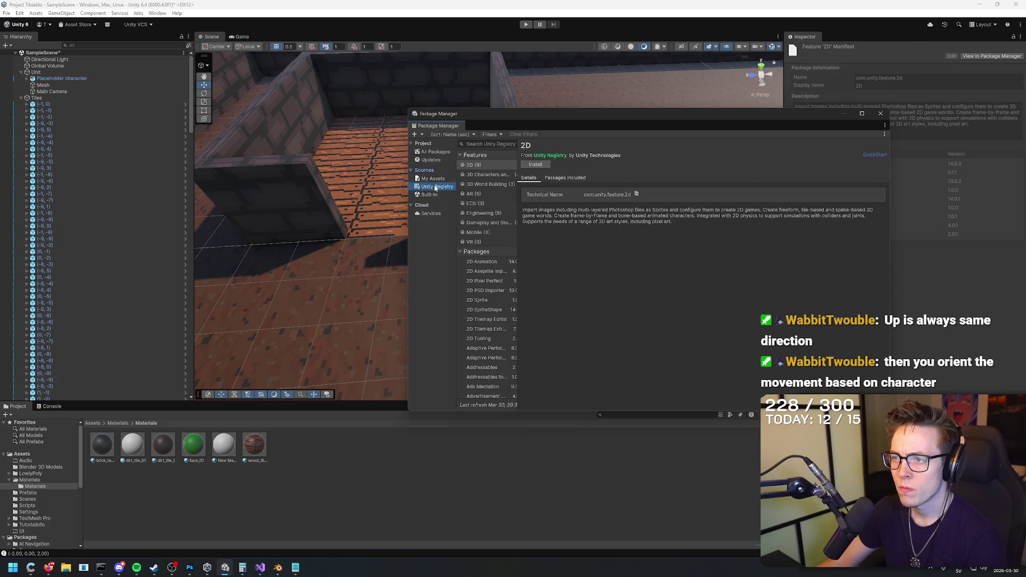
pyautogui.write('Cinemachine')
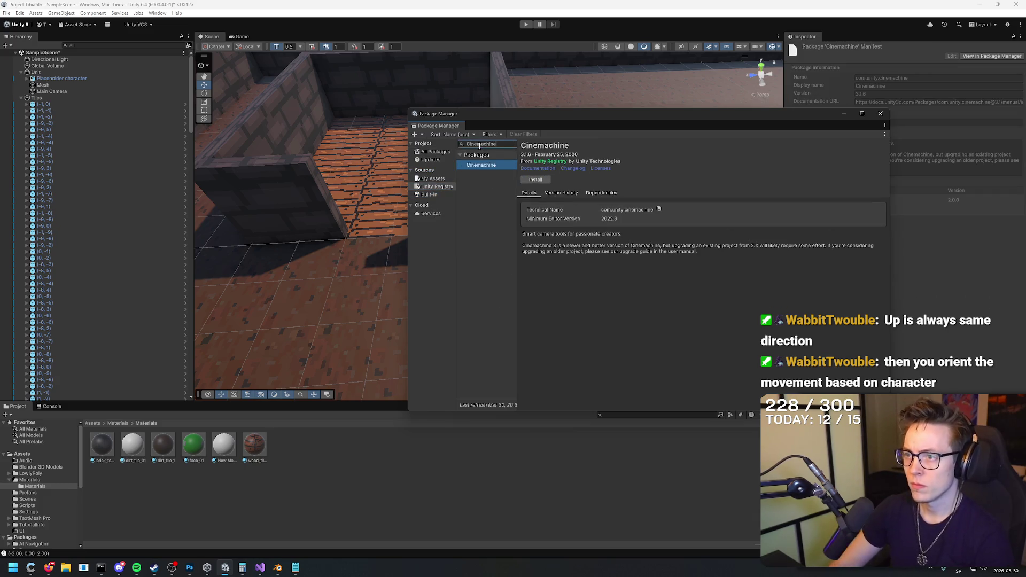
pyautogui.click(540, 181)
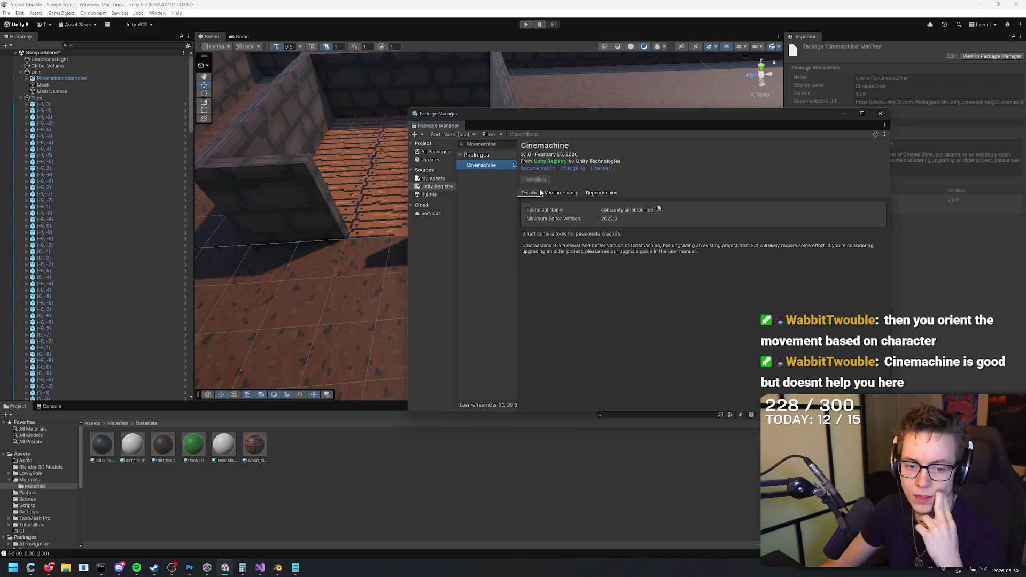
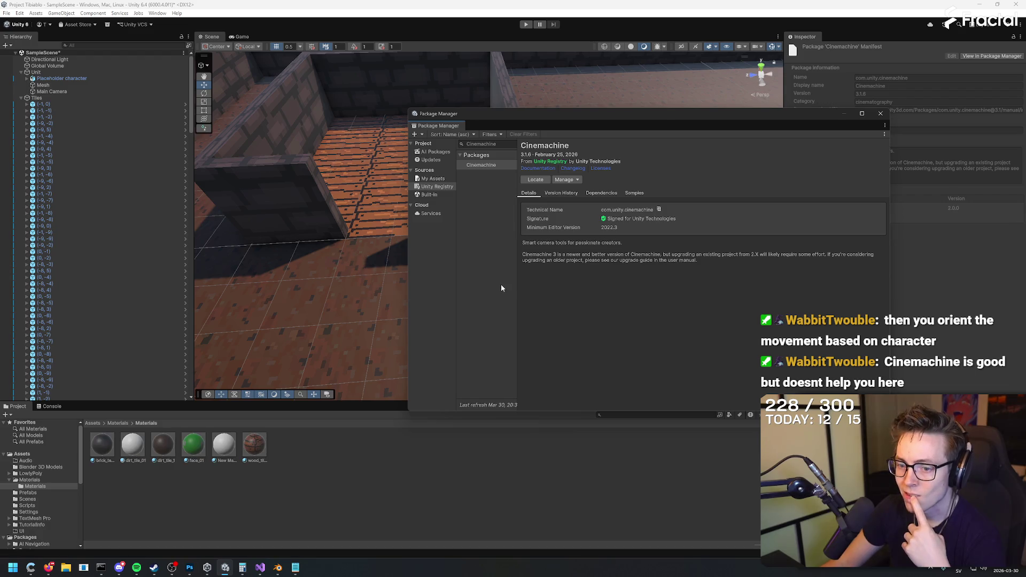
# Step: Drag the Cinemachine Package Manager window left and bring up the Gemini chat
pyautogui.moveTo(841, 130); pyautogui.dragTo(706, 128)
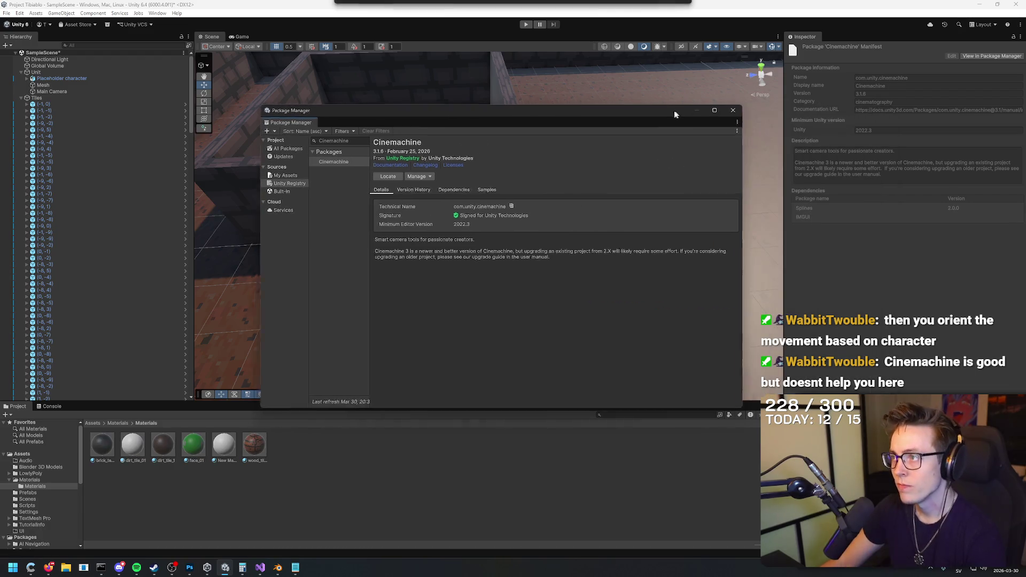
pyautogui.hotkey('alt', 'Tab')
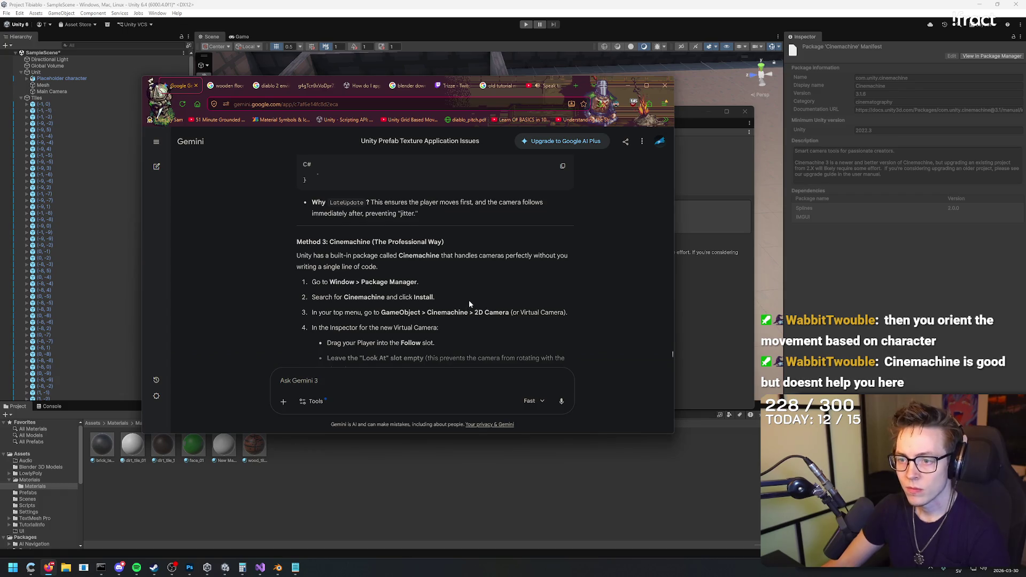
# Step: Read Gemini's Method 3 steps: create a Cinemachine 2D Camera and set the Player as Follow
pyautogui.scroll(-1, 470, 299)
pyautogui.moveTo(306, 156)
pyautogui.mouseDown()
pyautogui.moveTo(377, 268)
pyautogui.moveTo(422, 285)
pyautogui.mouseUp()
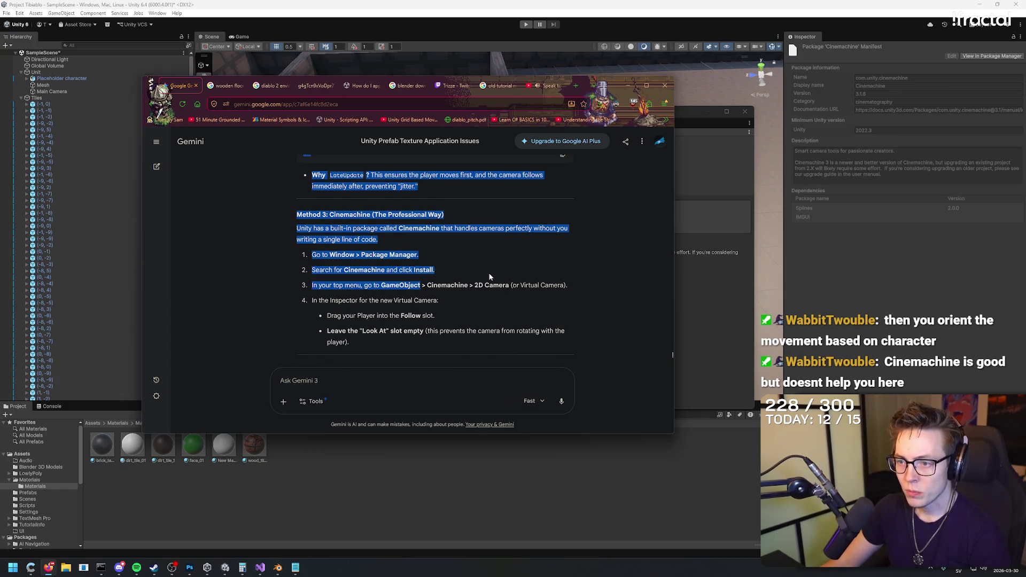
pyautogui.click(488, 273)
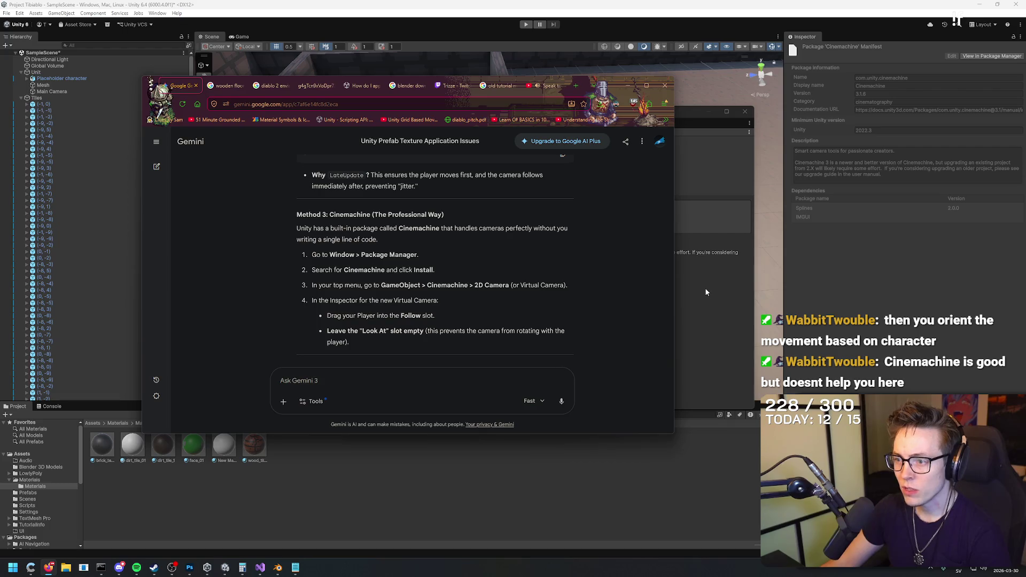
pyautogui.scroll(-2, 525, 286)
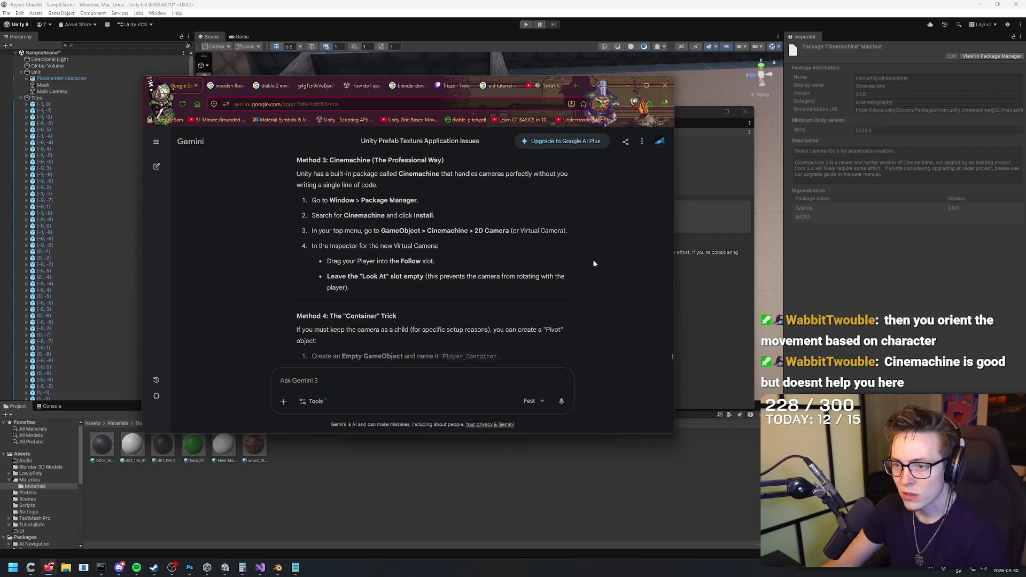
# Step: Close Unity's Package Manager window and bring the Unity editor to the front
pyautogui.click(693, 292)
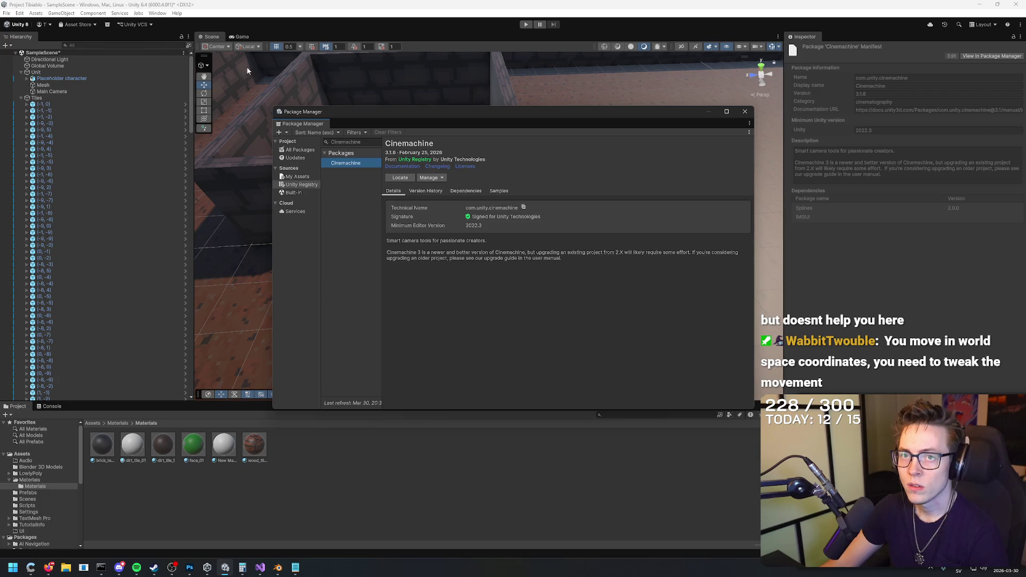
pyautogui.click(745, 112)
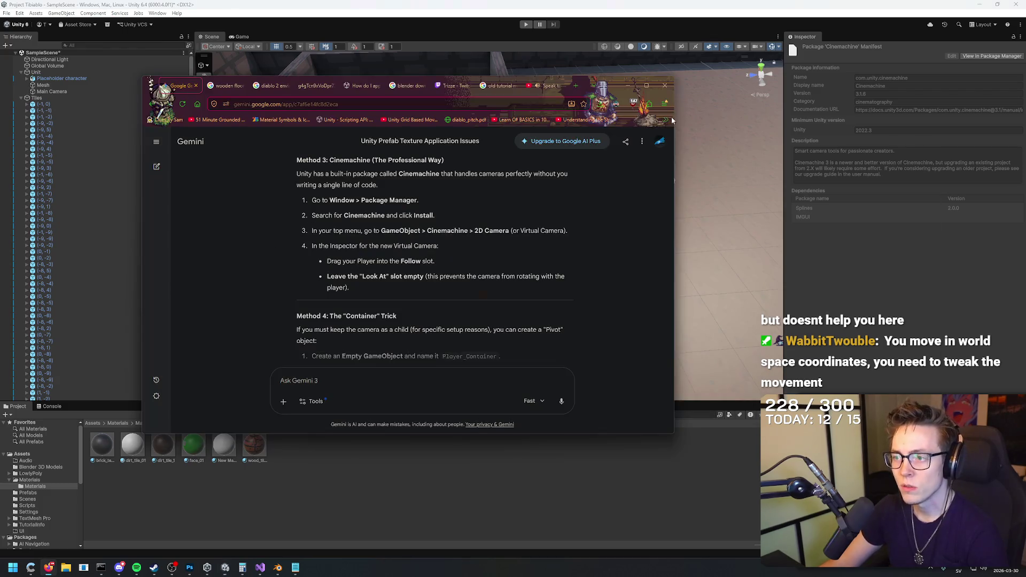
pyautogui.scroll(1, 431, 273)
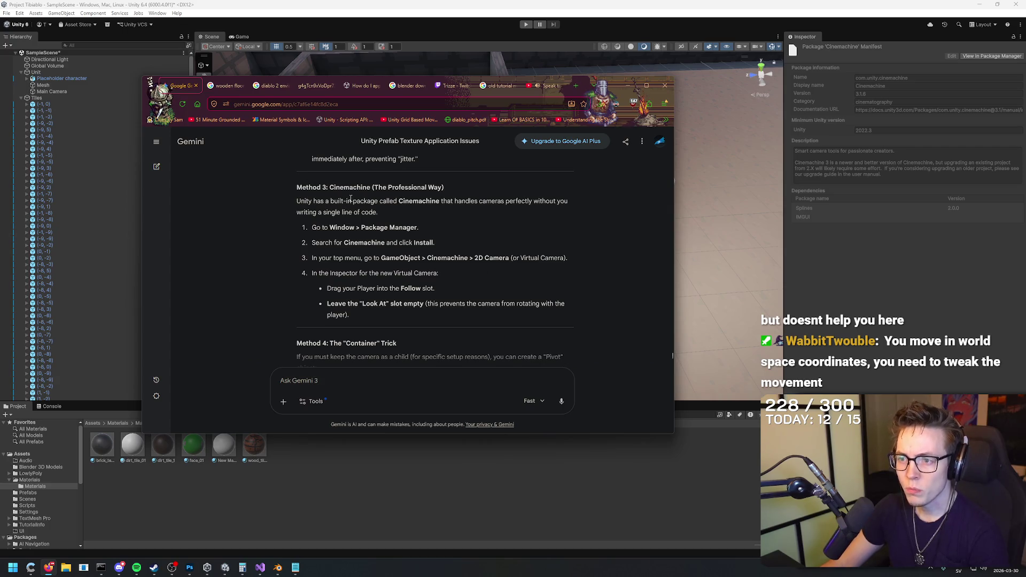
pyautogui.click(105, 19)
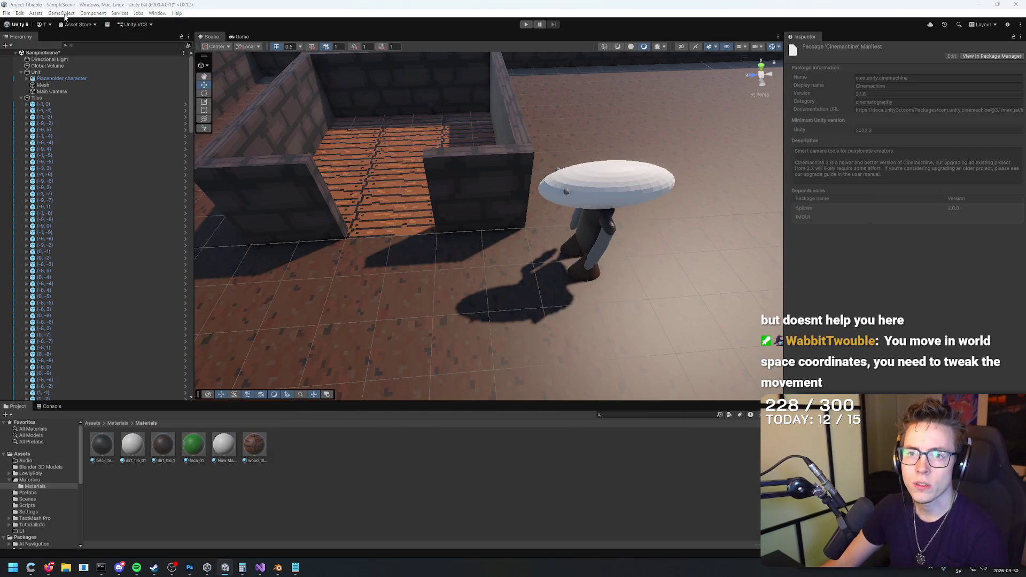
# Step: Create a 2D Camera via GameObject > Cinemachine > Targeted Cameras, keeping the default name
pyautogui.hotkey('alt', 'Tab')
pyautogui.click(65, 16)
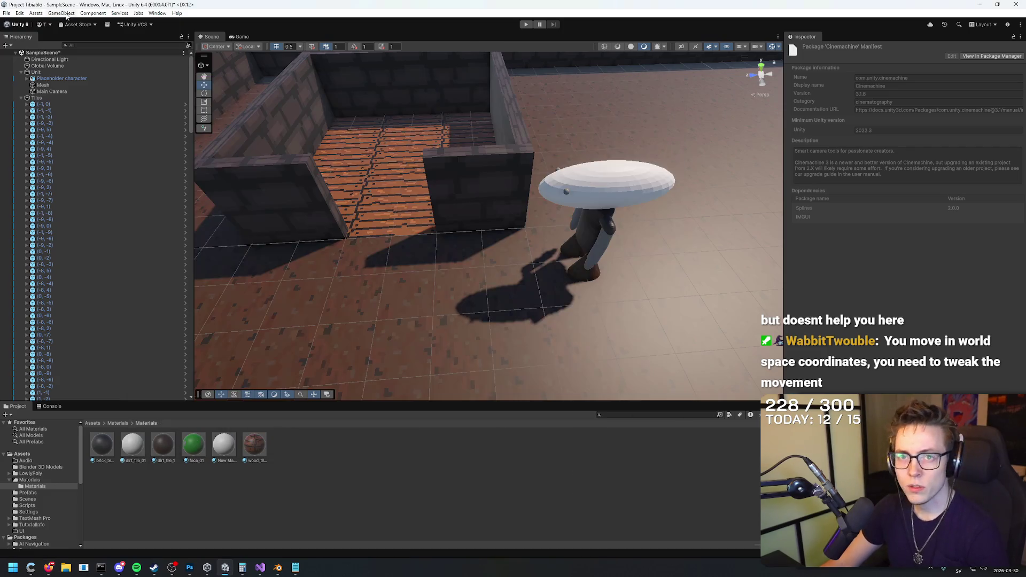
pyautogui.click(64, 14)
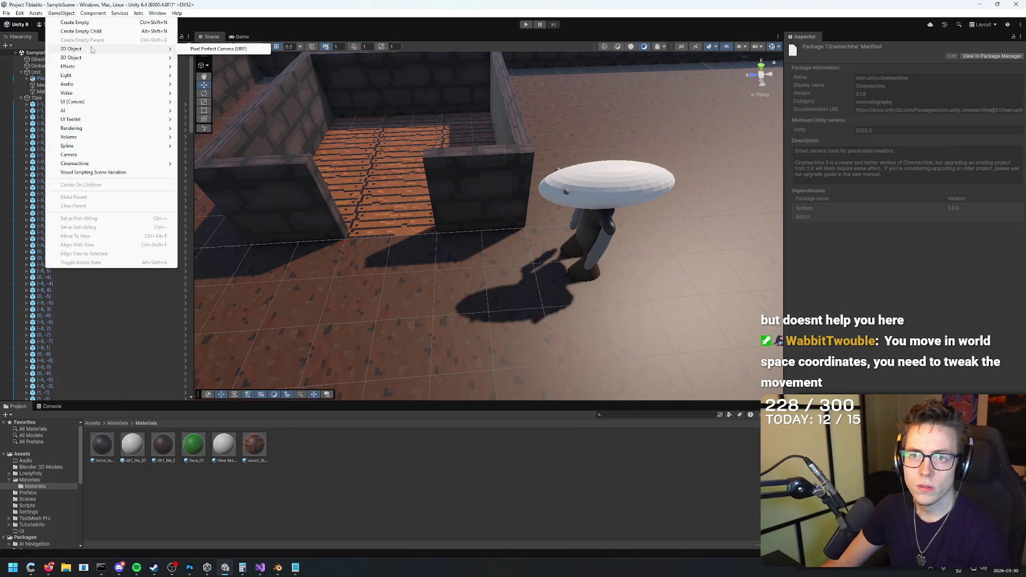
pyautogui.moveTo(109, 166)
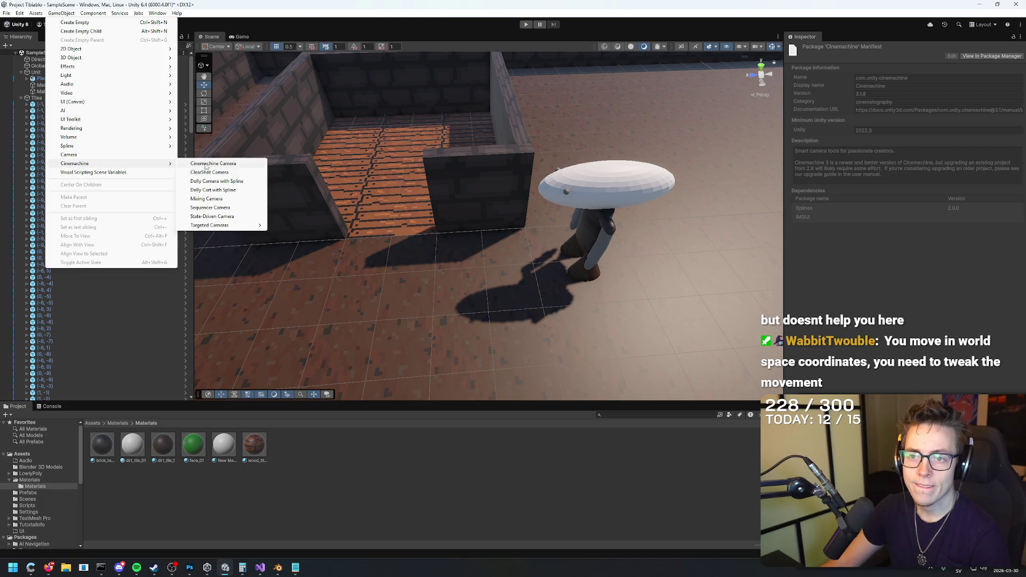
pyautogui.moveTo(244, 226)
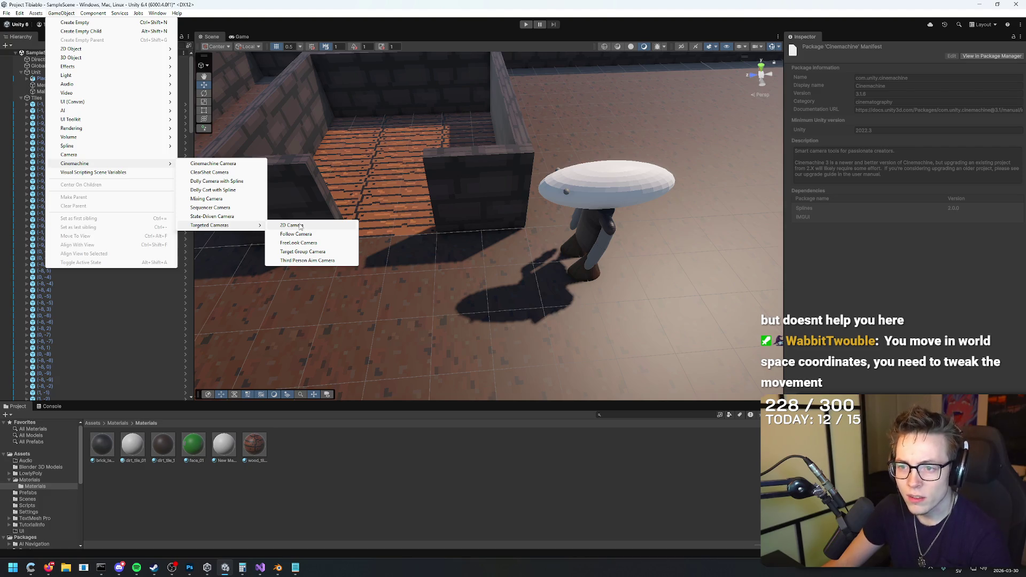
pyautogui.click(299, 226)
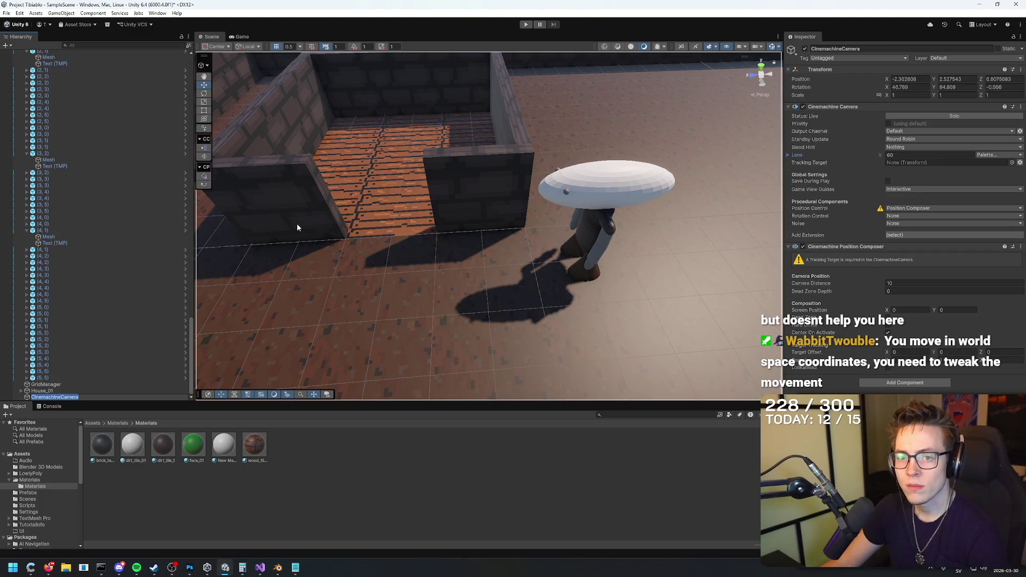
pyautogui.press('Return')
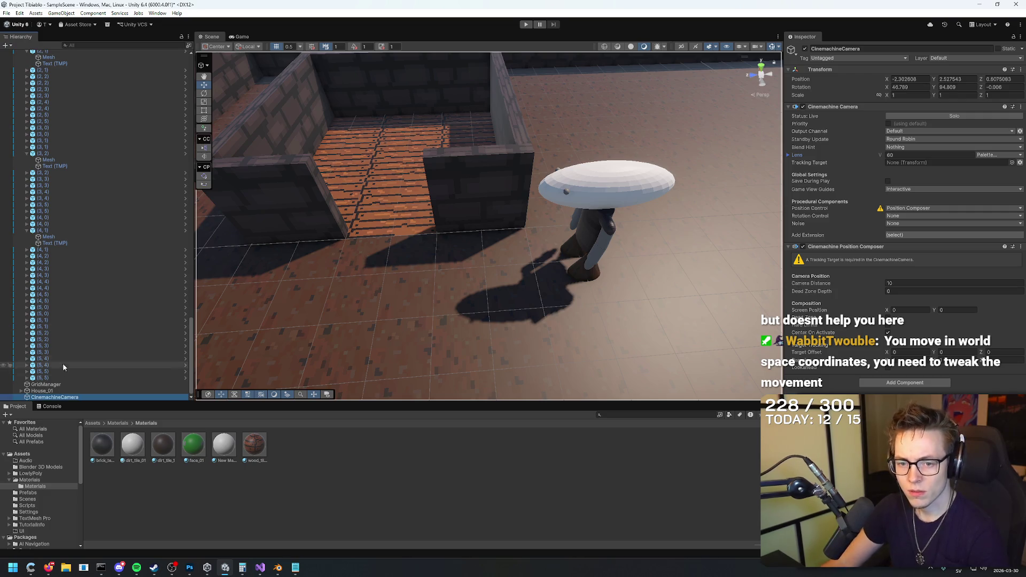
# Step: Nest CinemachineCamera inside Unit above Main Camera, then start Play mode
pyautogui.scroll(5, 68, 59)
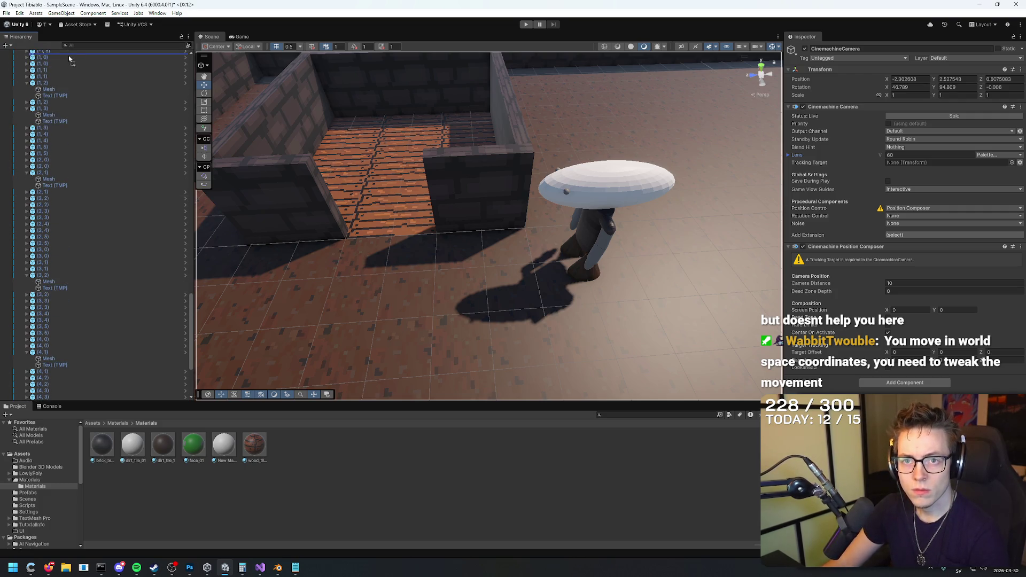
pyautogui.scroll(9, 68, 56)
pyautogui.scroll(10, 68, 56)
pyautogui.moveTo(69, 55)
pyautogui.mouseDown()
pyautogui.moveTo(72, 72)
pyautogui.moveTo(78, 51)
pyautogui.mouseUp()
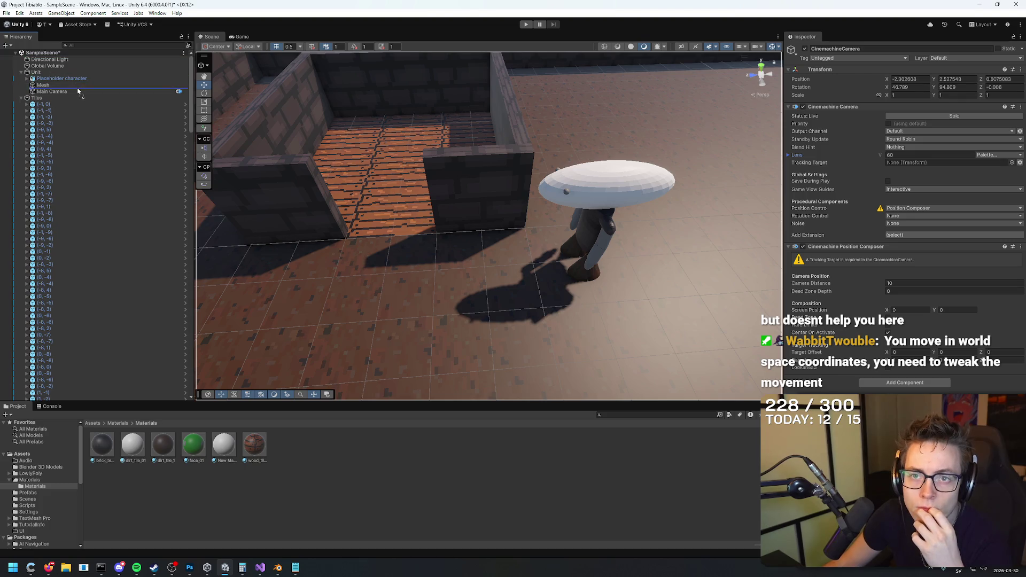
pyautogui.moveTo(78, 91); pyautogui.dragTo(78, 91)
pyautogui.click(149, 97)
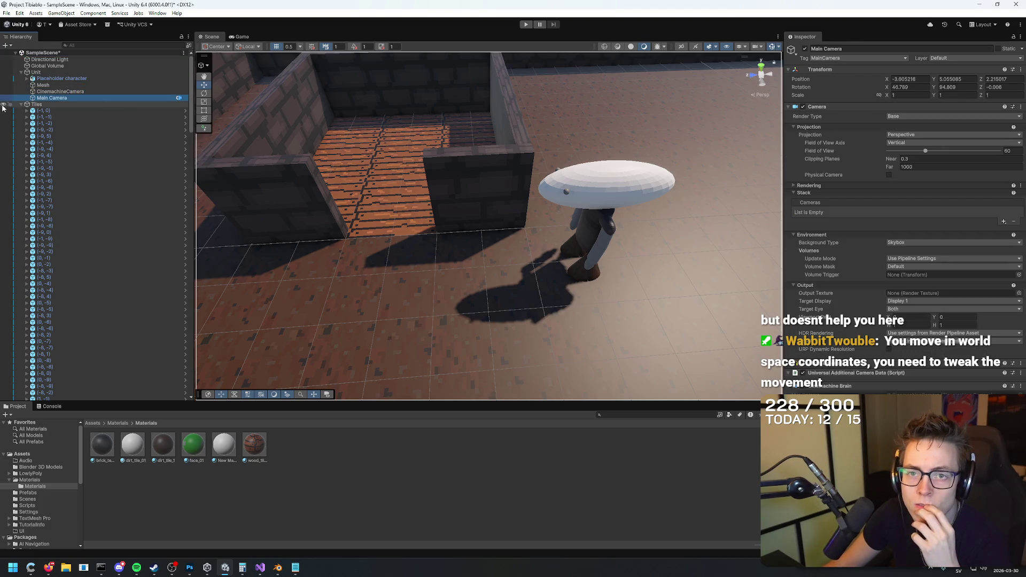
pyautogui.hotkey('ctrl', 'p')
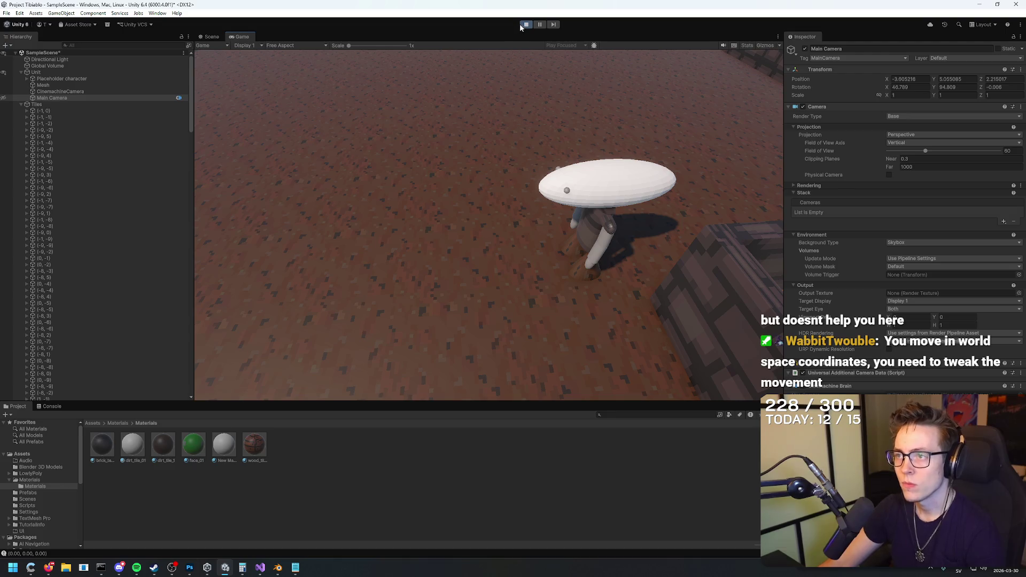
# Step: Stop Play, review Gemini's step about dragging the Player into Follow, then select CinemachineCamera
pyautogui.click(521, 24)
pyautogui.hotkey('alt', 'Tab')
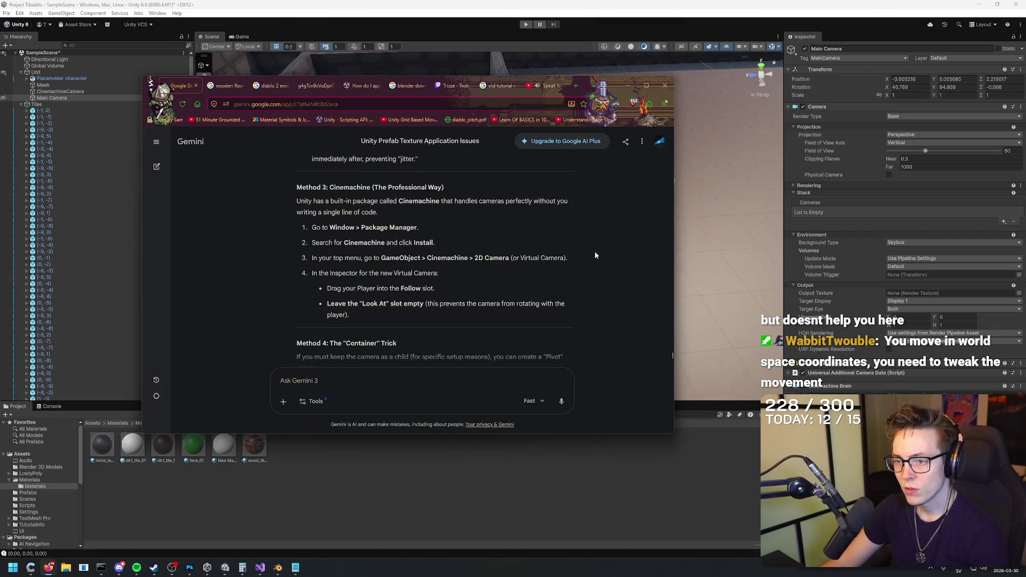
pyautogui.moveTo(311, 273); pyautogui.dragTo(480, 286)
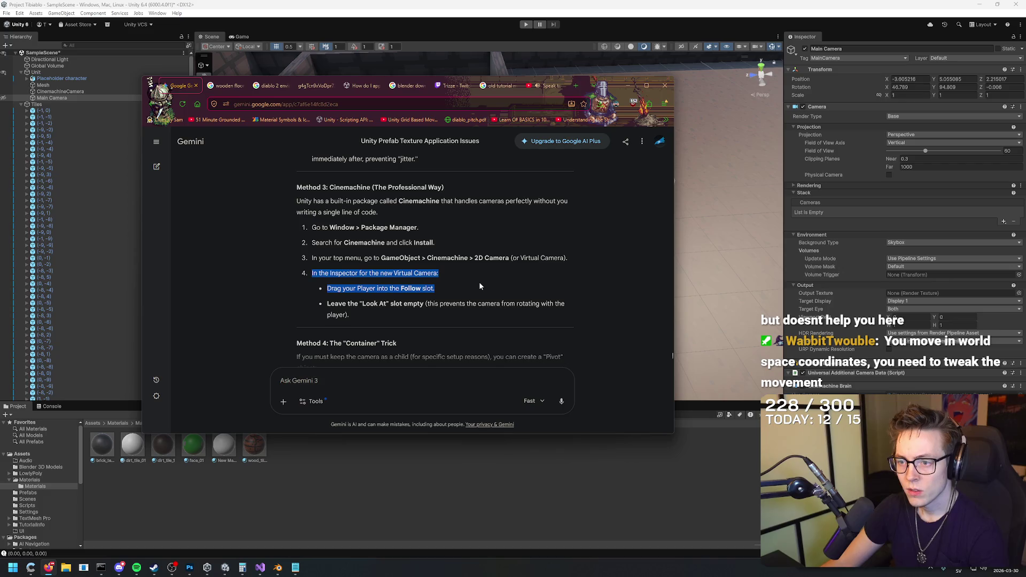
pyautogui.click(479, 284)
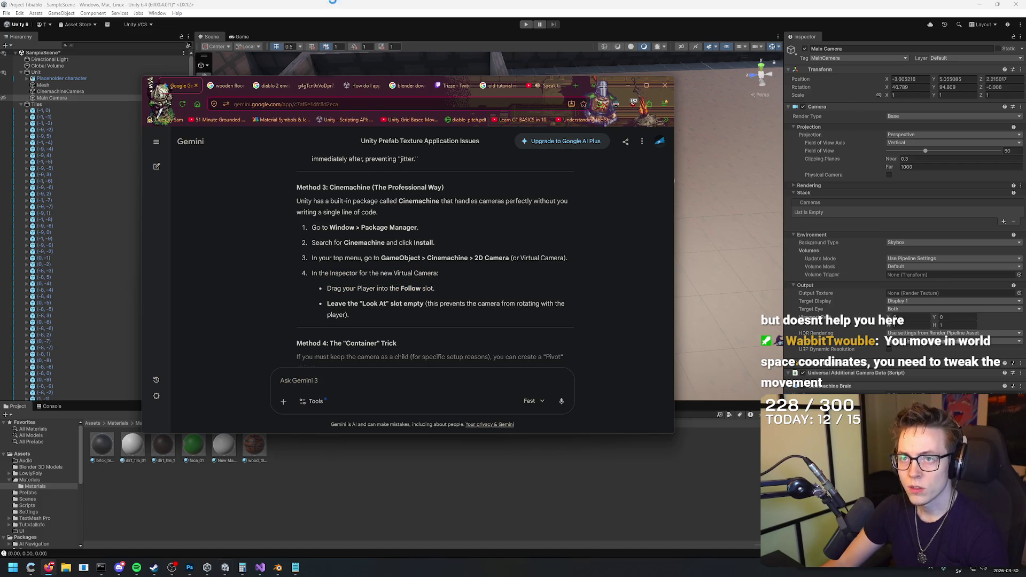
pyautogui.click(333, 4)
pyautogui.click(70, 92)
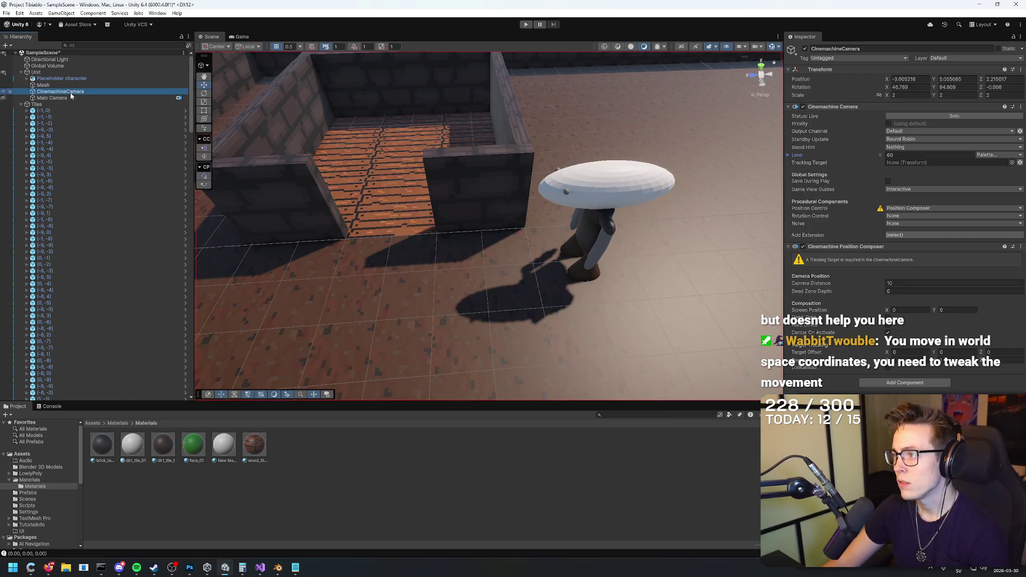
# Step: Move CinemachineCamera out of Unit to the top level of the Hierarchy
pyautogui.moveTo(50, 86); pyautogui.dragTo(511, 141)
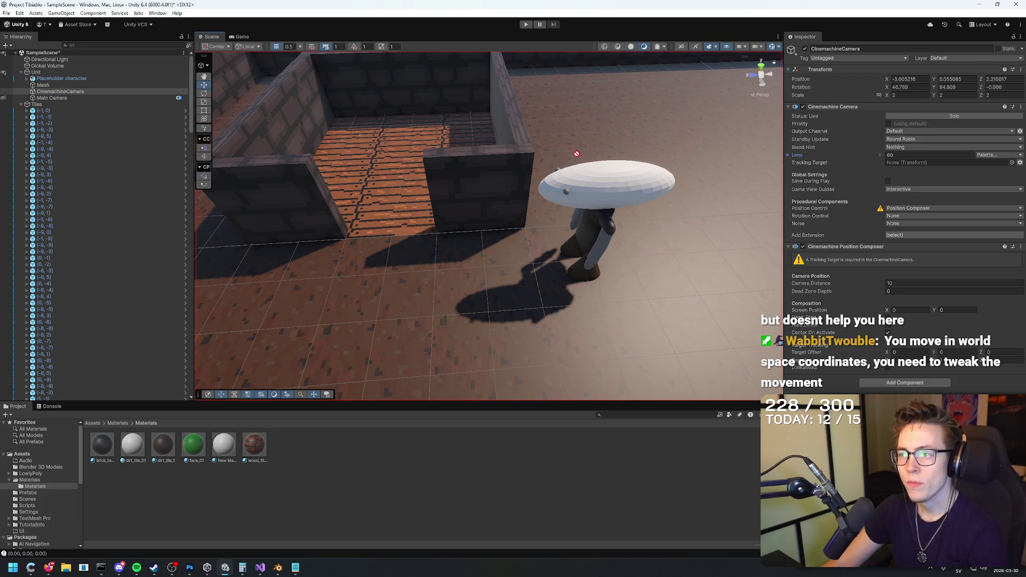
pyautogui.moveTo(503, 194); pyautogui.dragTo(73, 81)
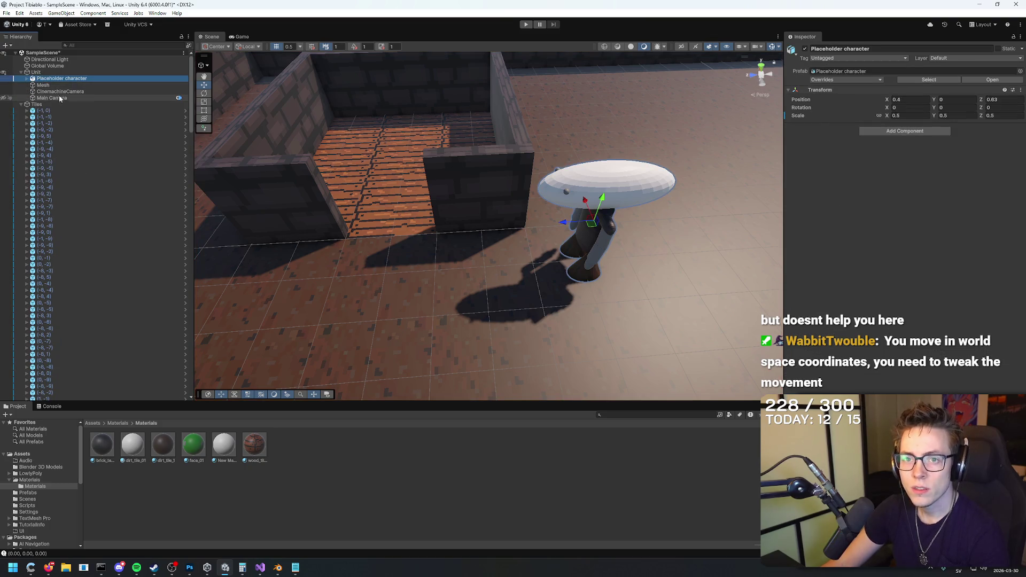
pyautogui.click(58, 97)
pyautogui.click(58, 90)
pyautogui.moveTo(57, 90)
pyautogui.mouseDown()
pyautogui.moveTo(47, 78)
pyautogui.moveTo(133, 82)
pyautogui.moveTo(871, 187)
pyautogui.mouseUp()
# Step: Set Unit as the CinemachineCamera's Tracking Target in the Inspector
pyautogui.moveTo(828, 147)
pyautogui.mouseDown()
pyautogui.moveTo(865, 163)
pyautogui.moveTo(851, 196)
pyautogui.mouseUp()
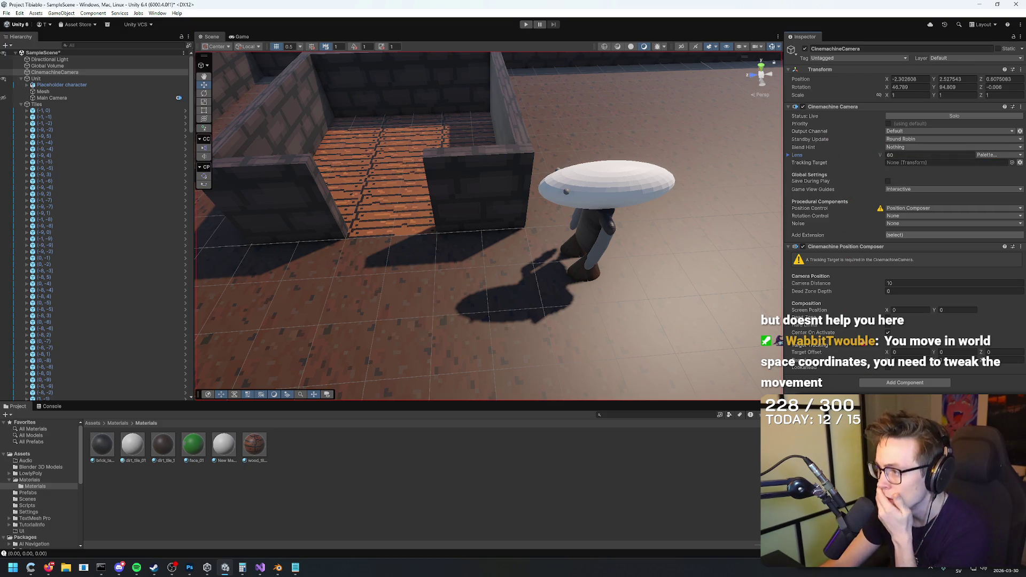
pyautogui.moveTo(860, 327)
pyautogui.mouseDown()
pyautogui.moveTo(838, 279)
pyautogui.moveTo(829, 322)
pyautogui.mouseUp()
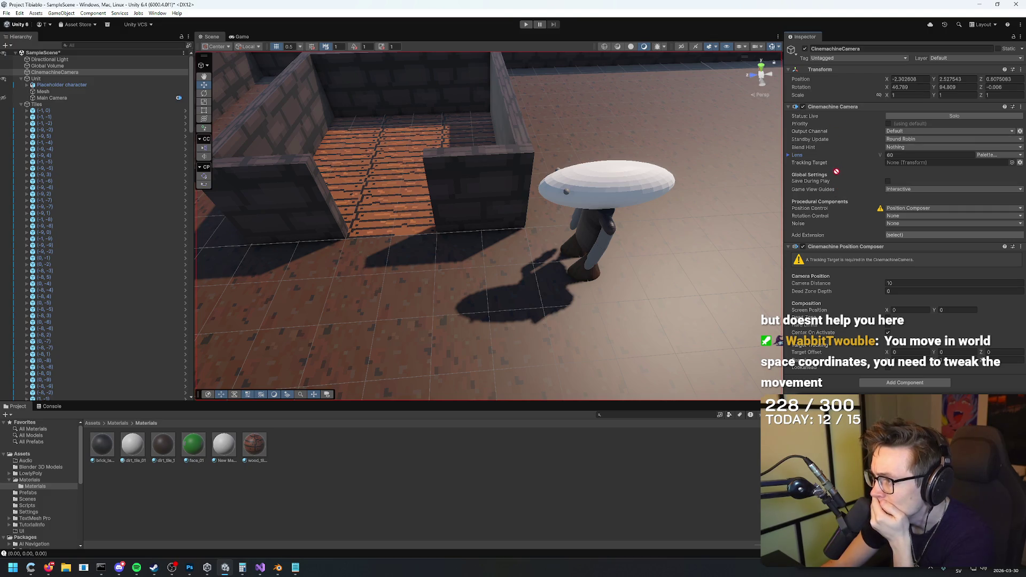
pyautogui.moveTo(908, 166); pyautogui.dragTo(912, 163)
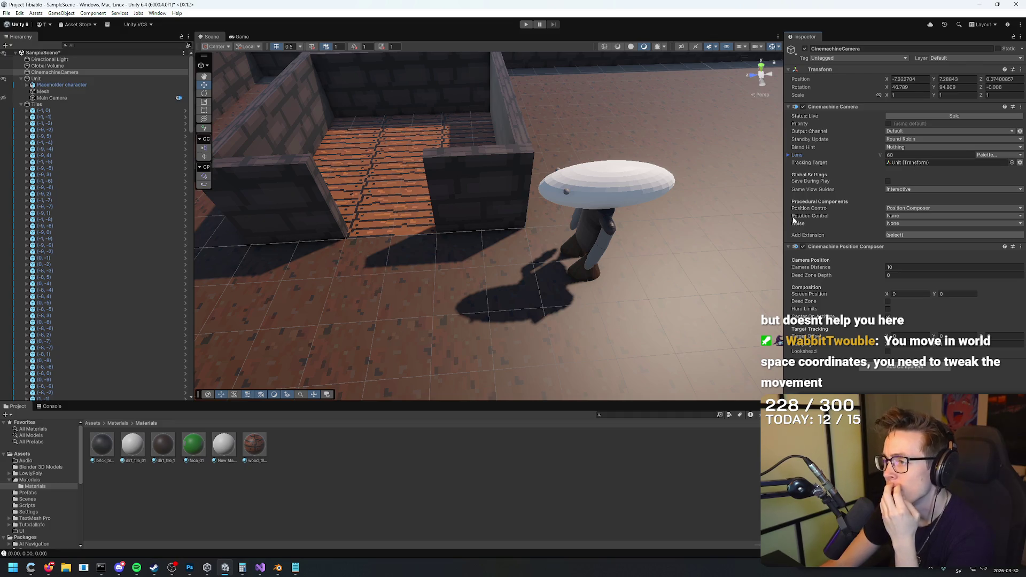
pyautogui.hotkey('alt', 'Tab')
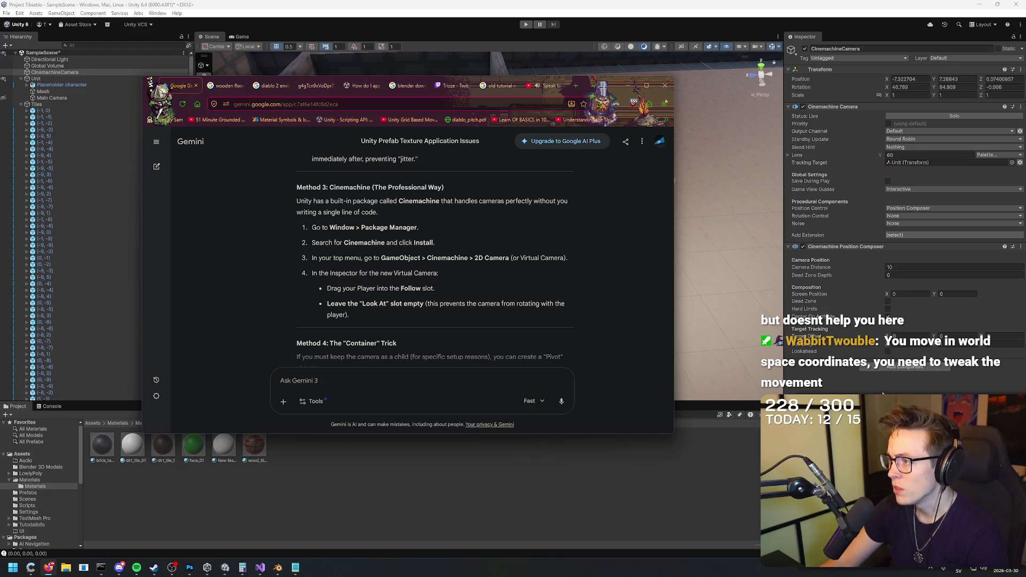
# Step: Scroll Gemini on to the Container Trick method, then return to Unity and enter Play mode
pyautogui.click(556, 48)
pyautogui.hotkey('alt', 'Tab')
pyautogui.scroll(-5, 530, 234)
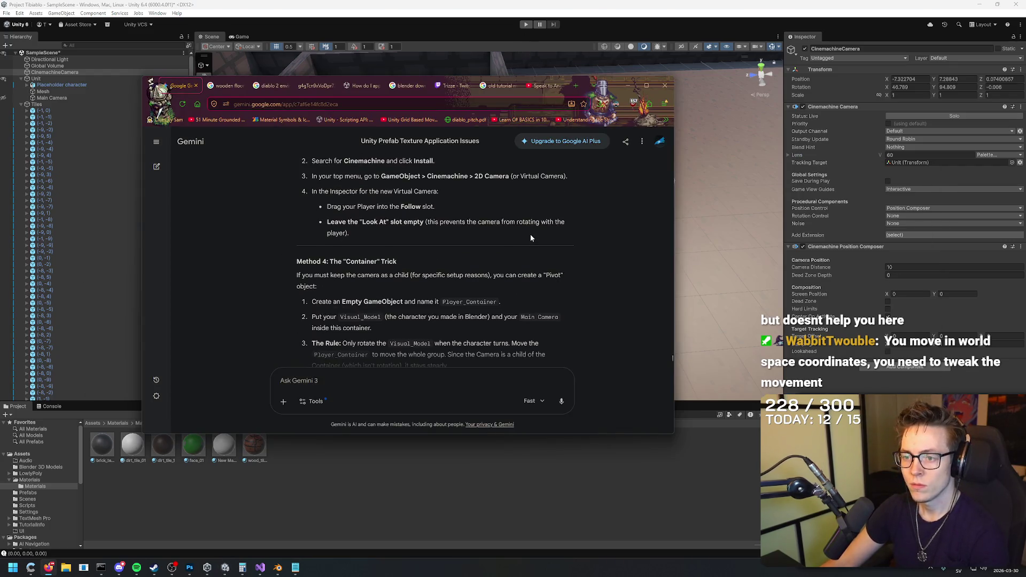
pyautogui.hotkey('alt', 'Tab')
pyautogui.click(526, 25)
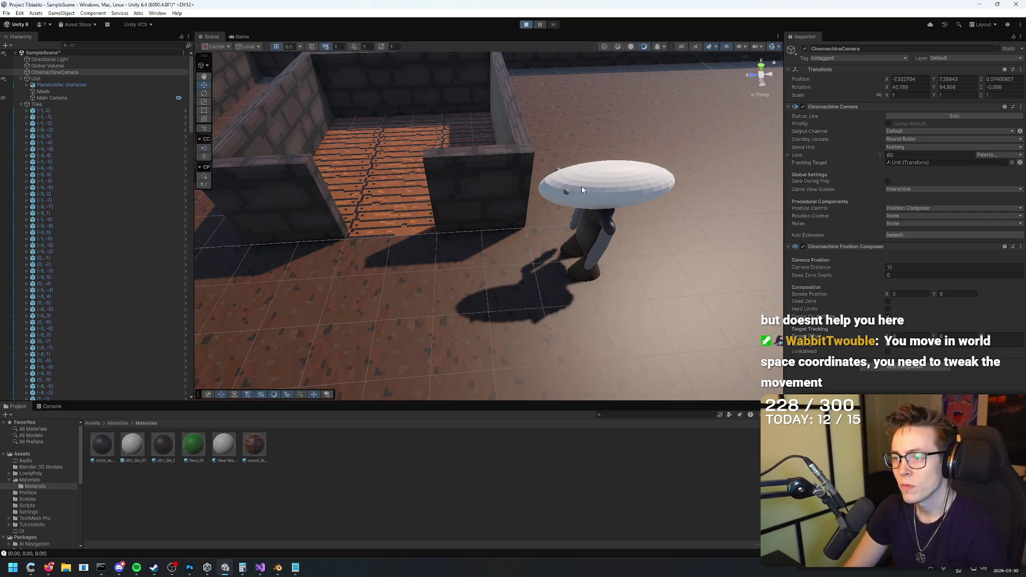
# Step: Walk the Unit across the arena with S, D and W while the camera follows, then stop Play
pyautogui.press('s')
pyautogui.press('d')
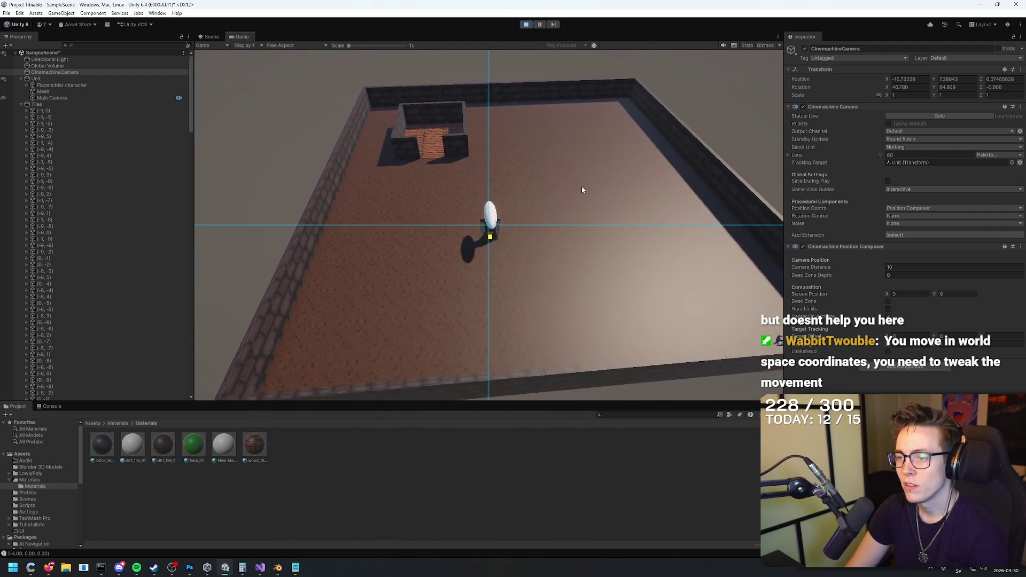
pyautogui.press('w')
pyautogui.press('d')
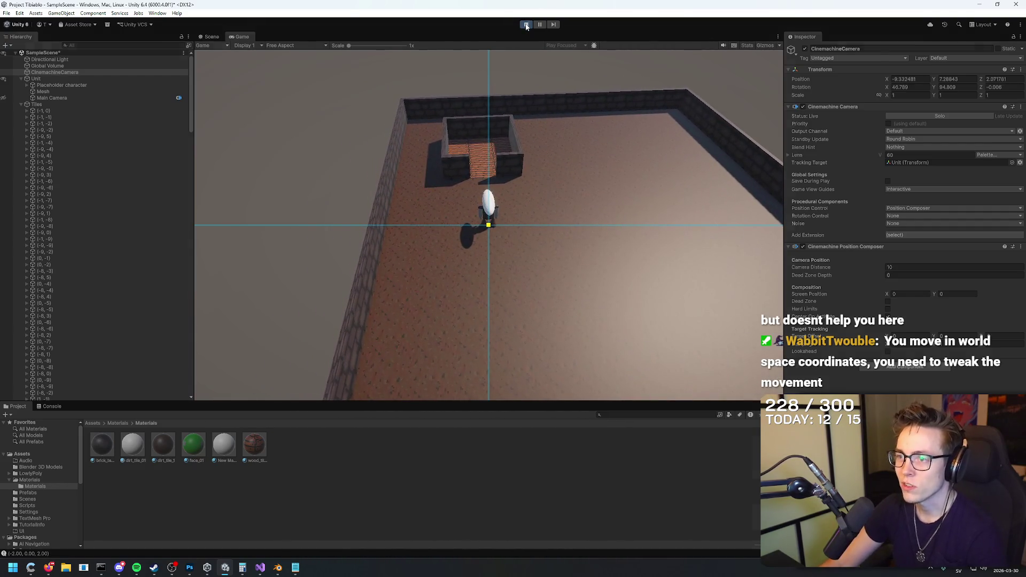
pyautogui.click(526, 25)
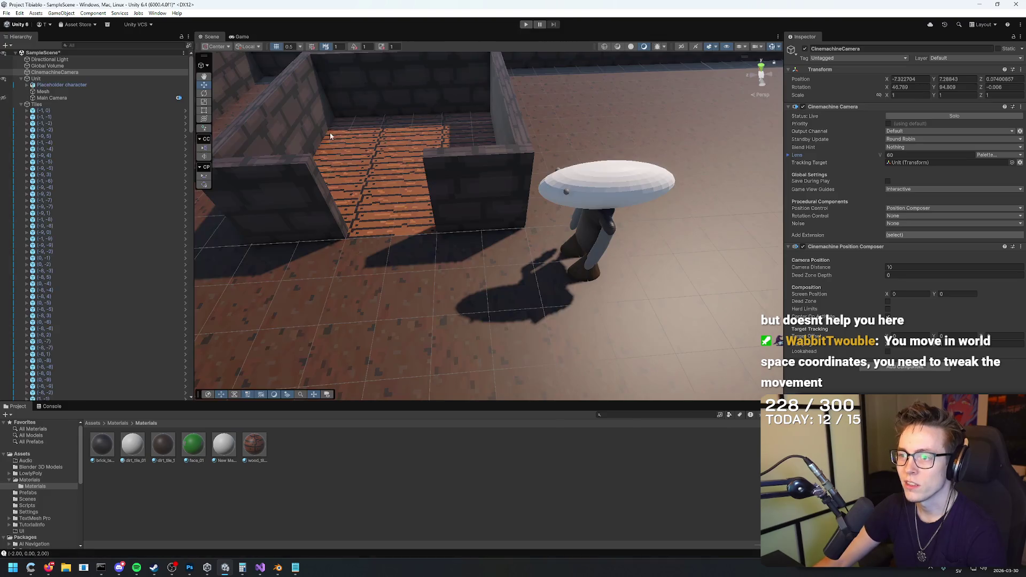
# Step: Compare the Main Camera and CinemachineCamera settings and switch to the Rotate tool
pyautogui.click(68, 98)
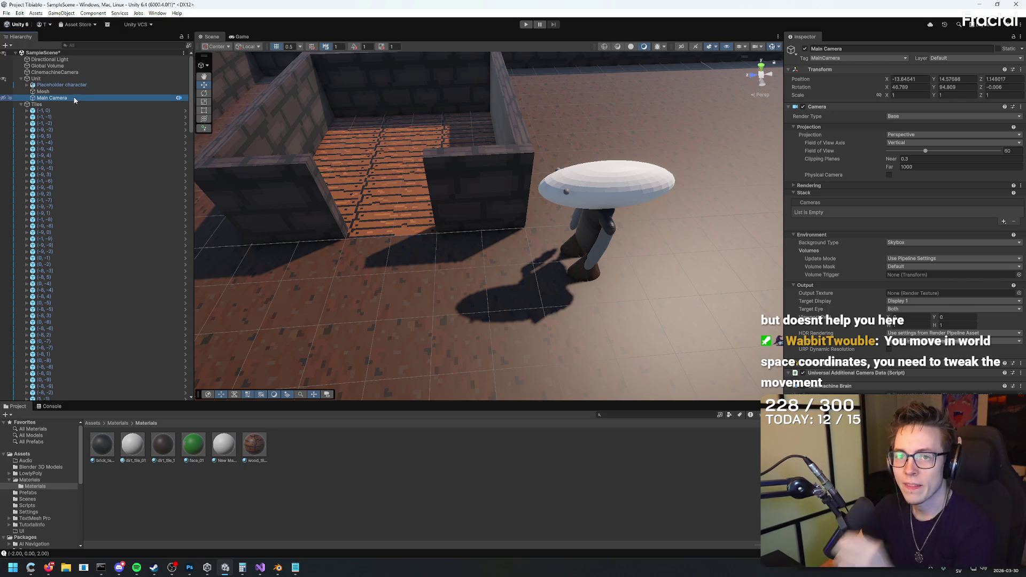
pyautogui.click(51, 74)
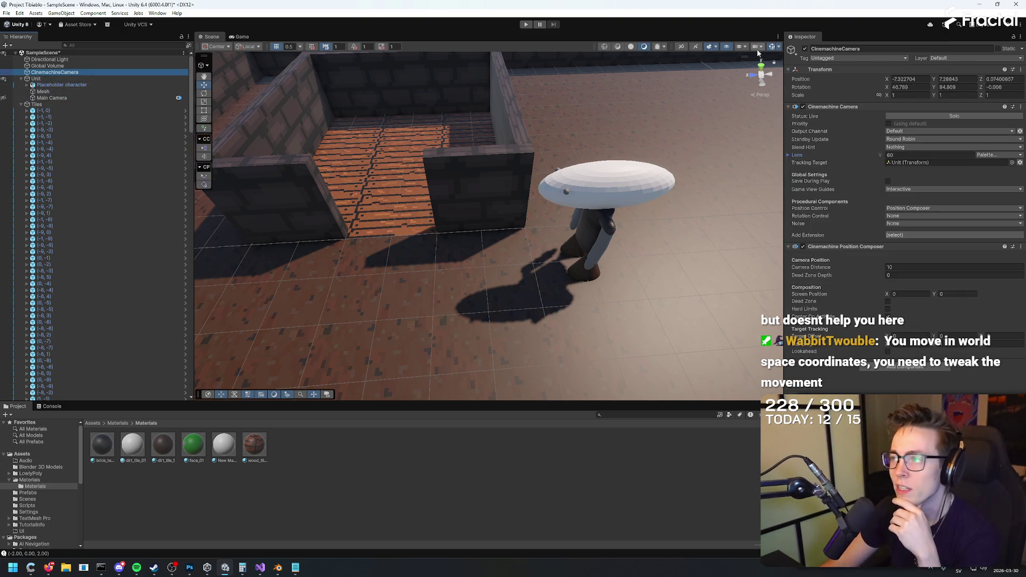
pyautogui.click(204, 95)
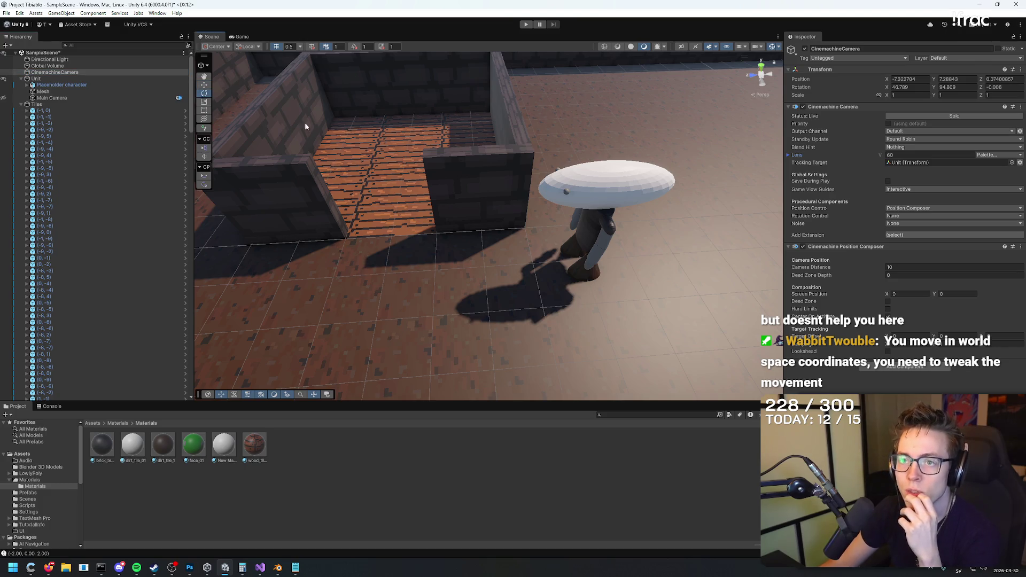
pyautogui.click(75, 86)
pyautogui.click(75, 78)
pyautogui.click(75, 73)
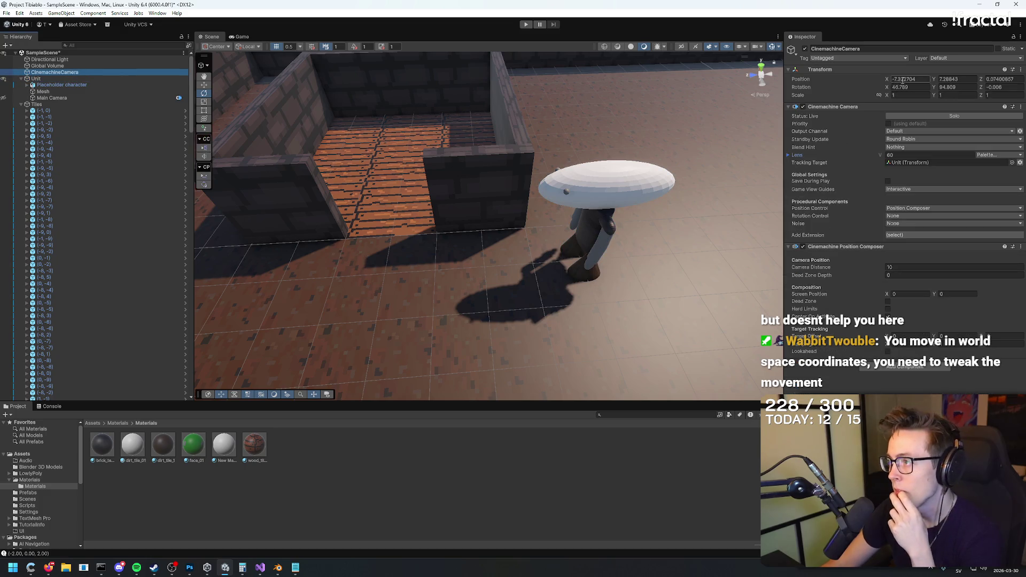
pyautogui.click(44, 98)
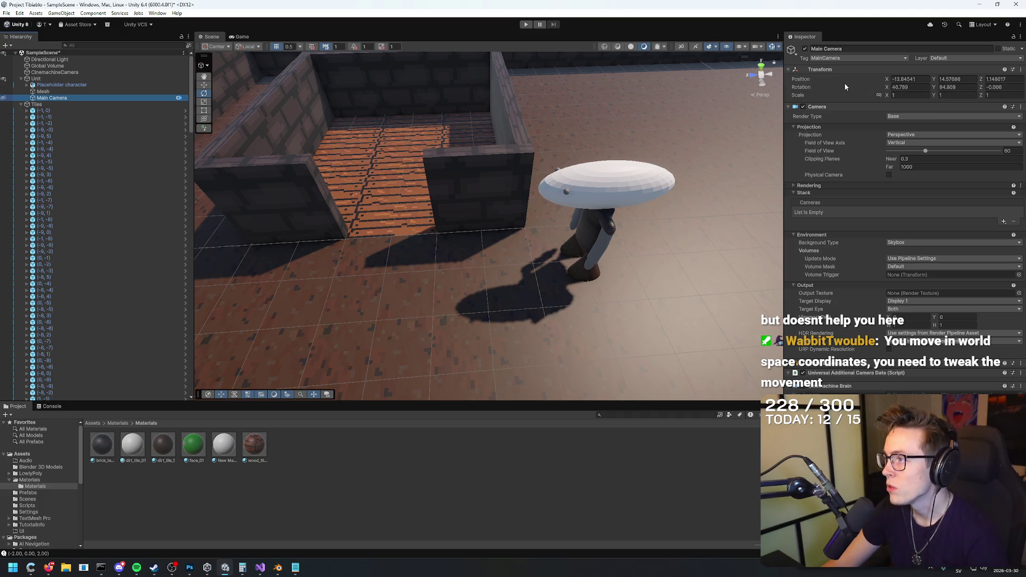
# Step: Copy the Main Camera's Transform component and paste its values onto the CinemachineCamera
pyautogui.rightClick(823, 70)
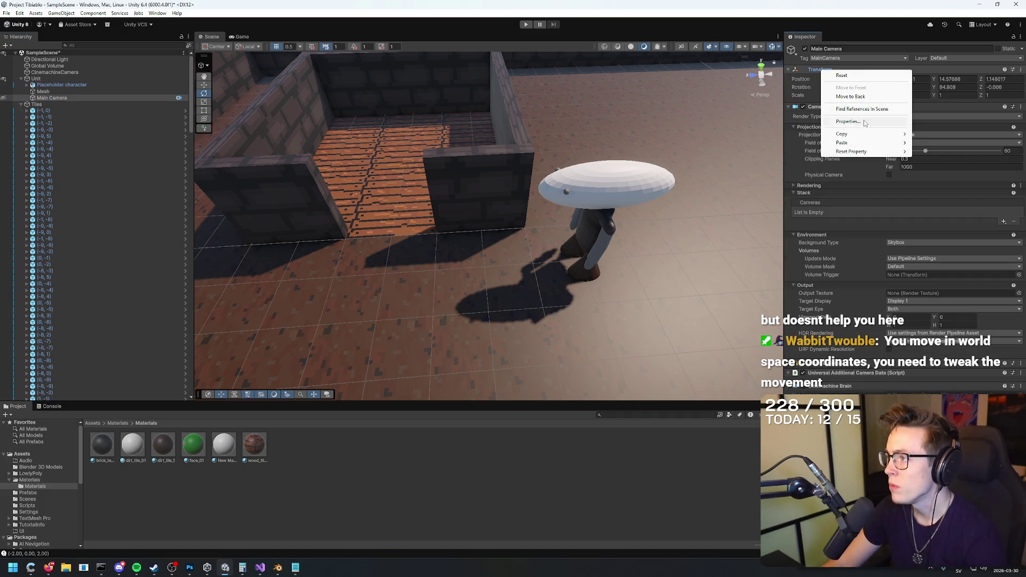
pyautogui.moveTo(866, 137)
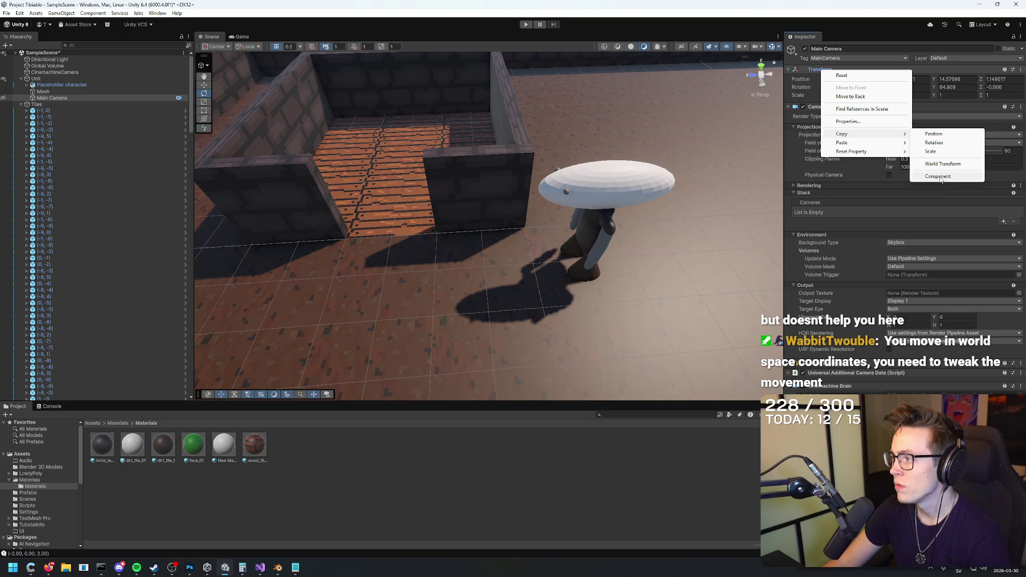
pyautogui.click(939, 177)
pyautogui.click(73, 72)
pyautogui.rightClick(843, 71)
pyautogui.moveTo(908, 141)
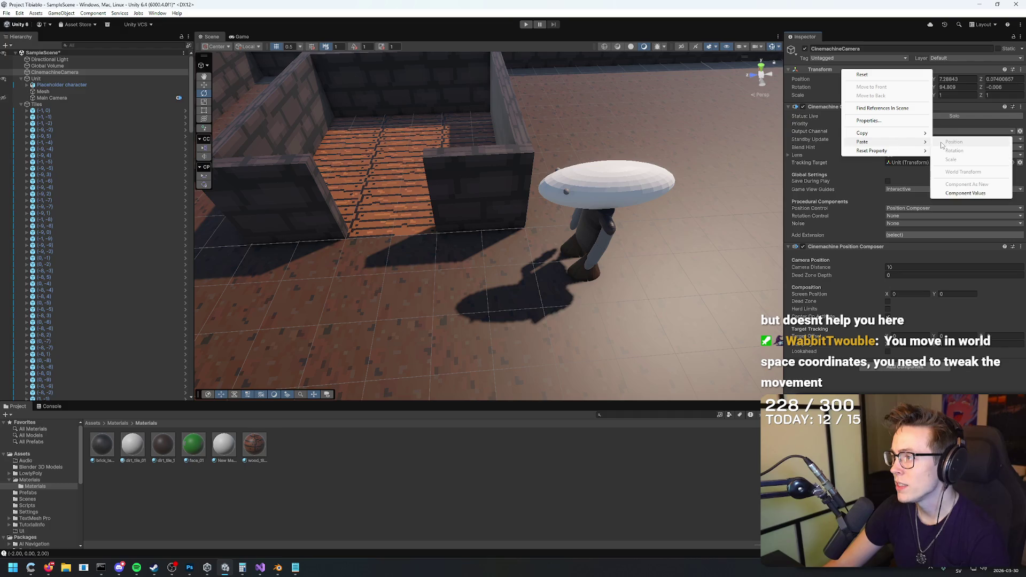
pyautogui.click(967, 193)
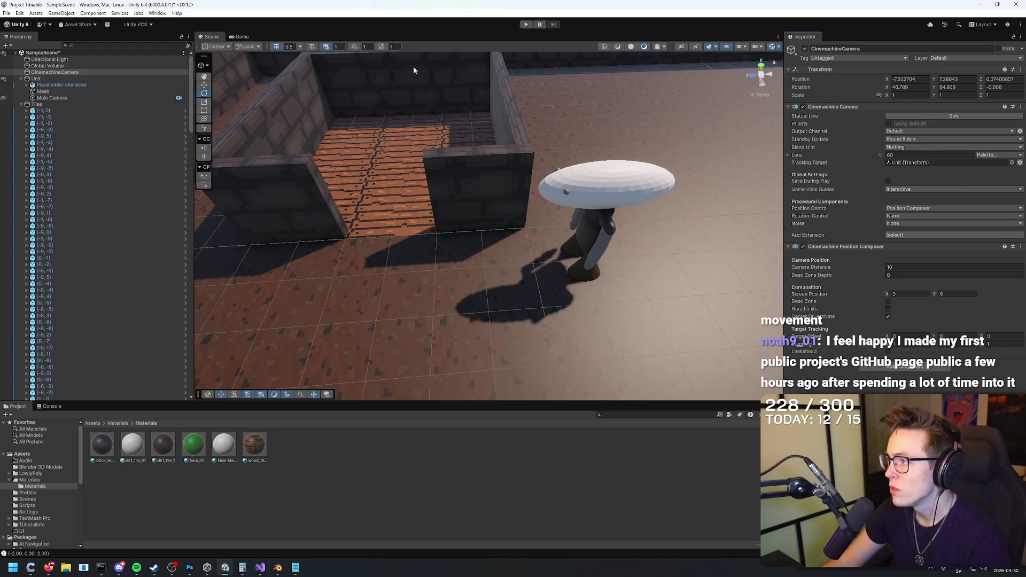
# Step: Copy the Main Camera's rotation and paste position and rotation onto the CinemachineCamera
pyautogui.click(52, 97)
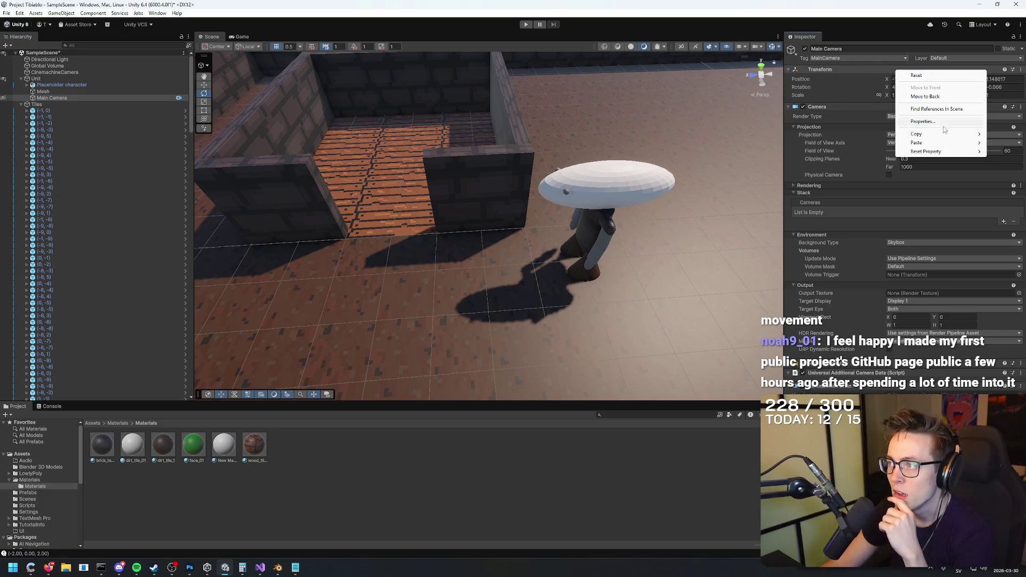
pyautogui.moveTo(944, 135)
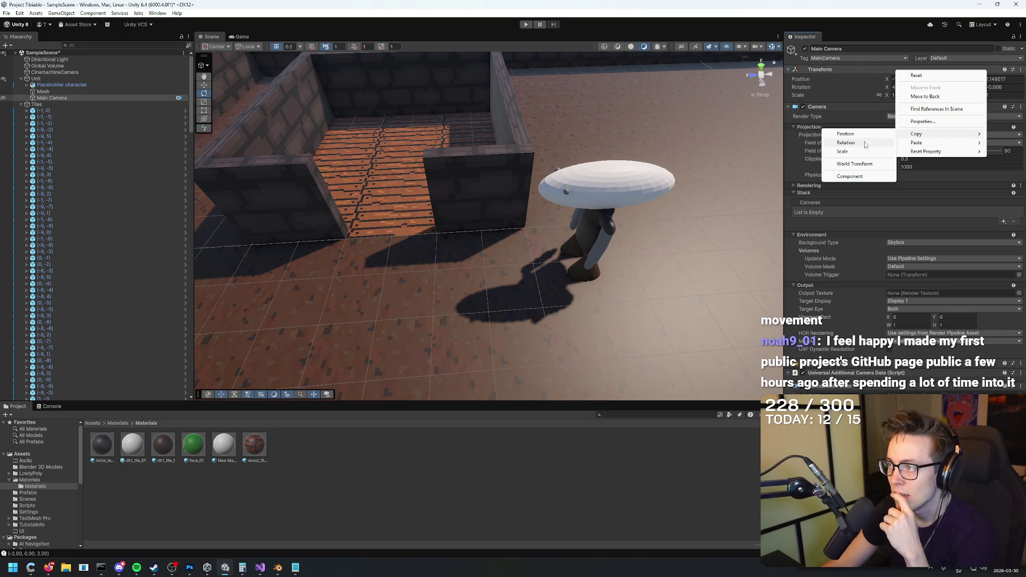
pyautogui.click(845, 133)
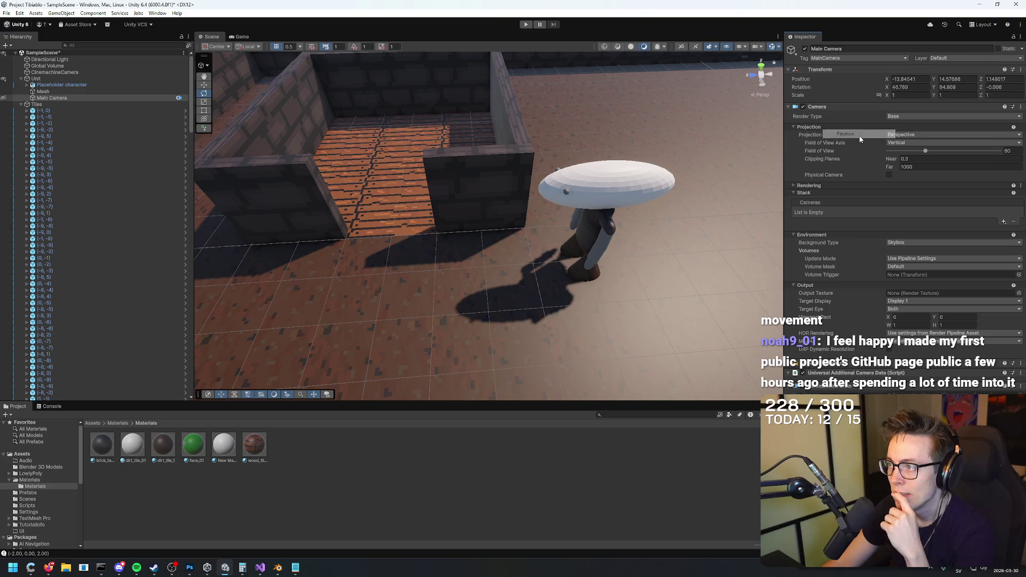
pyautogui.click(86, 73)
pyautogui.rightClick(885, 70)
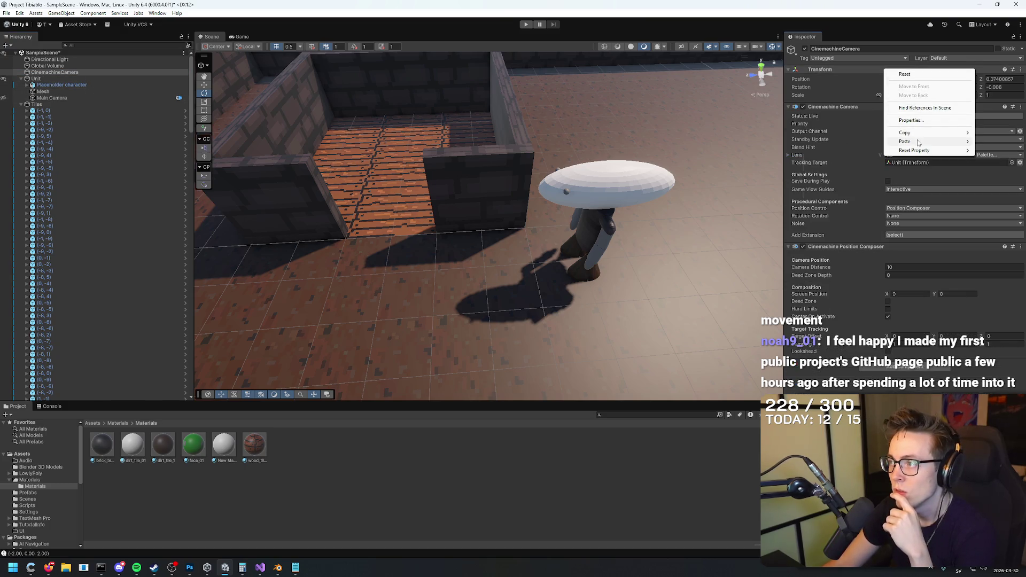
pyautogui.moveTo(911, 142)
pyautogui.click(836, 144)
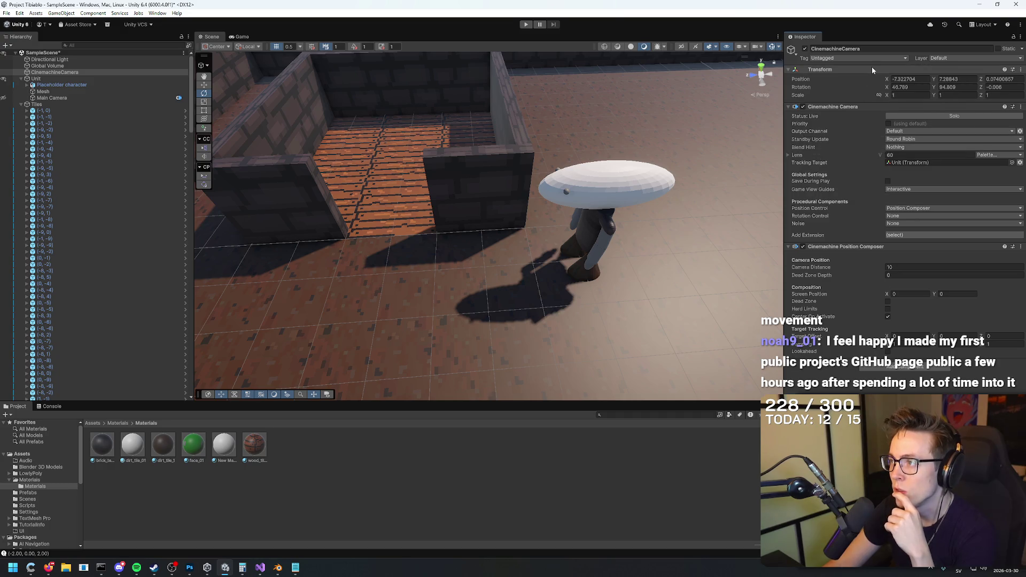
pyautogui.rightClick(873, 68)
pyautogui.moveTo(877, 142)
pyautogui.click(831, 149)
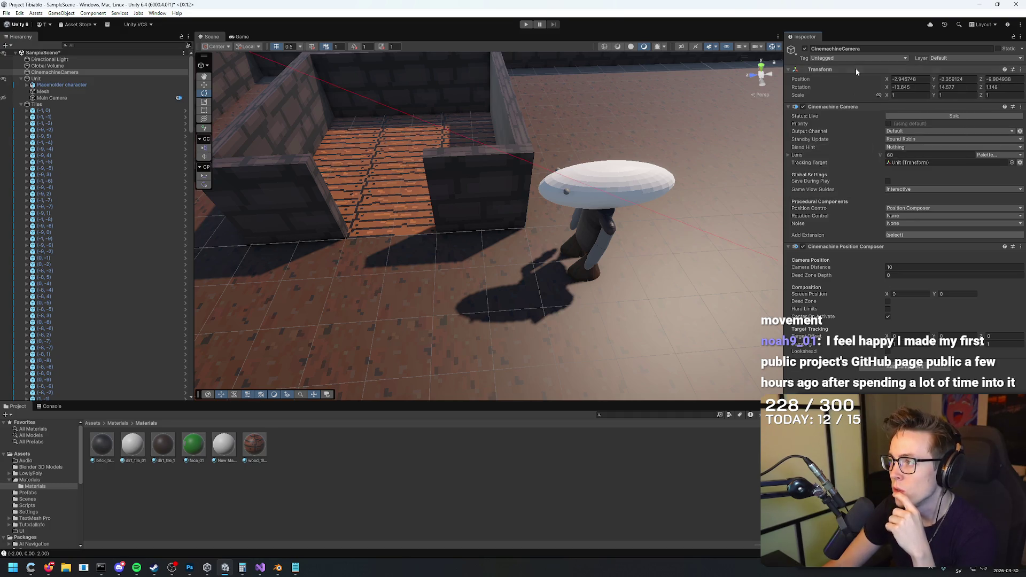
pyautogui.rightClick(856, 71)
pyautogui.moveTo(879, 142)
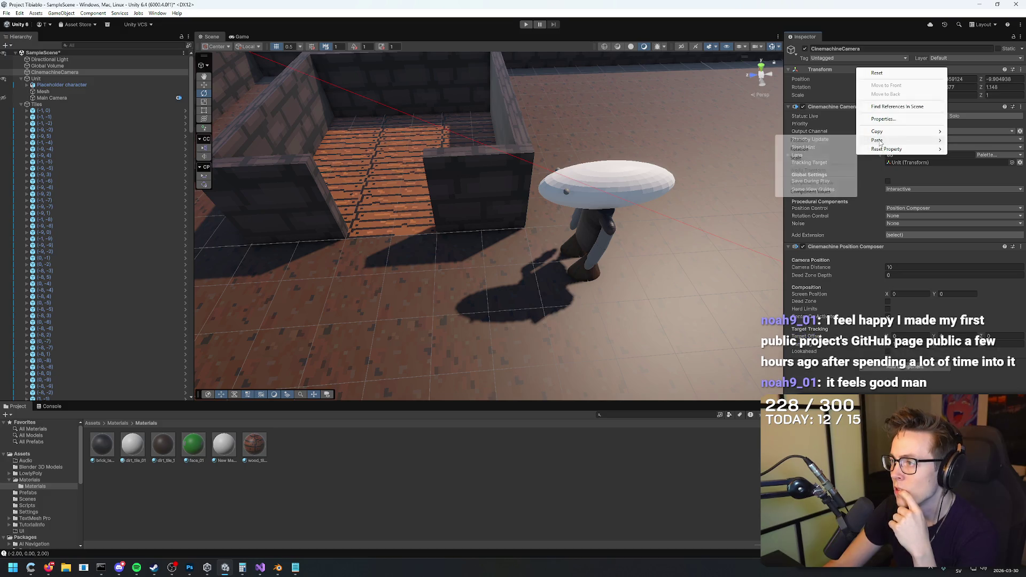
# Step: Compare the Main Camera's and CinemachineCamera's Transform values
pyautogui.click(62, 72)
pyautogui.click(48, 98)
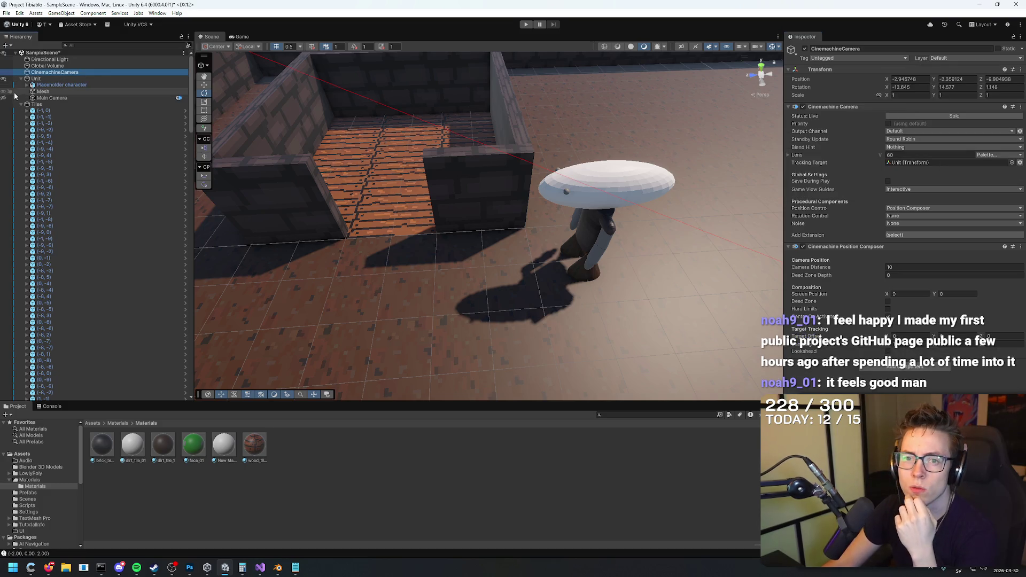
pyautogui.click(57, 73)
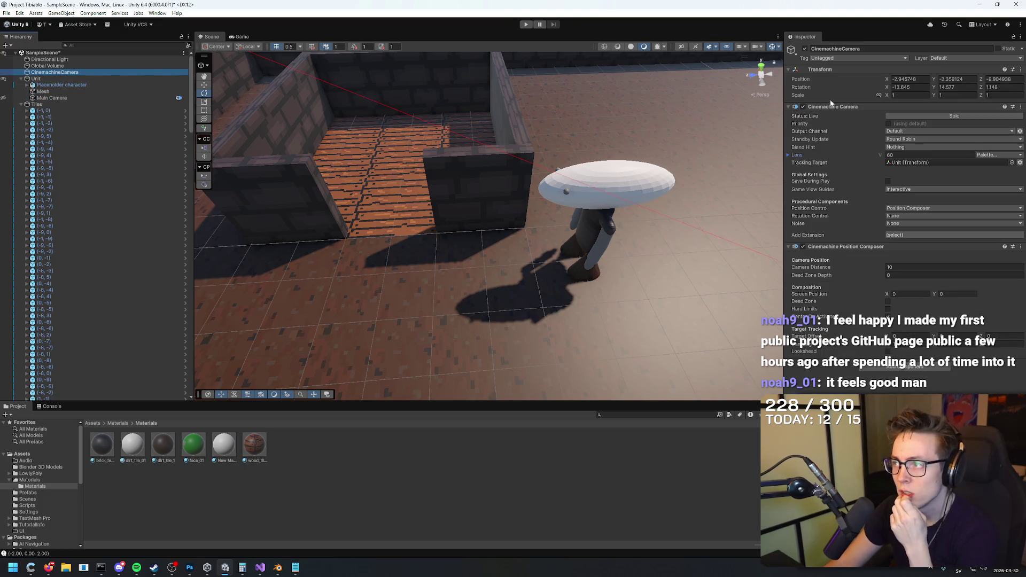
pyautogui.click(94, 97)
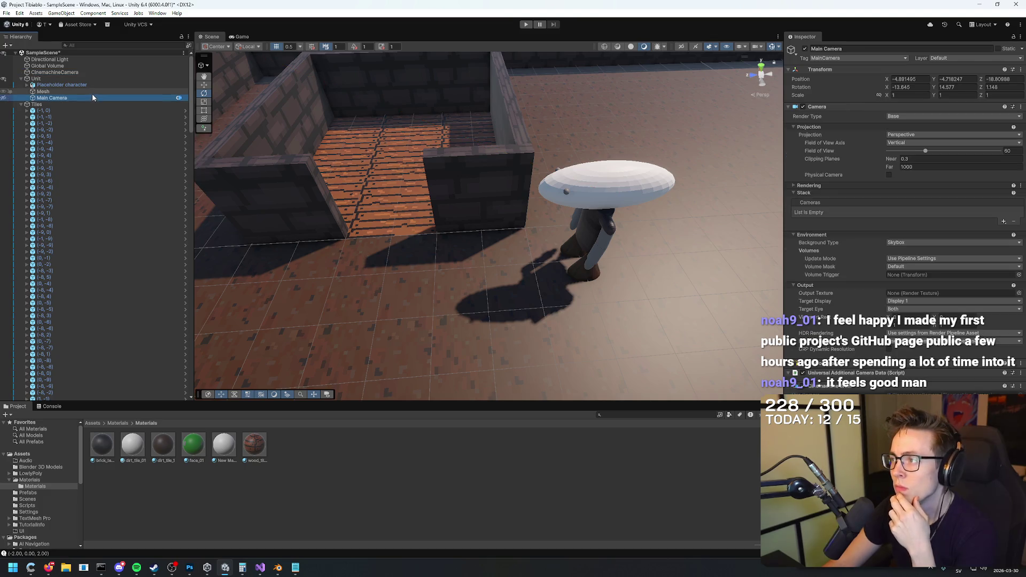
# Step: Paste another copied Main Camera value as the CinemachineCamera's position, then recheck the X rotation
pyautogui.rightClick(904, 69)
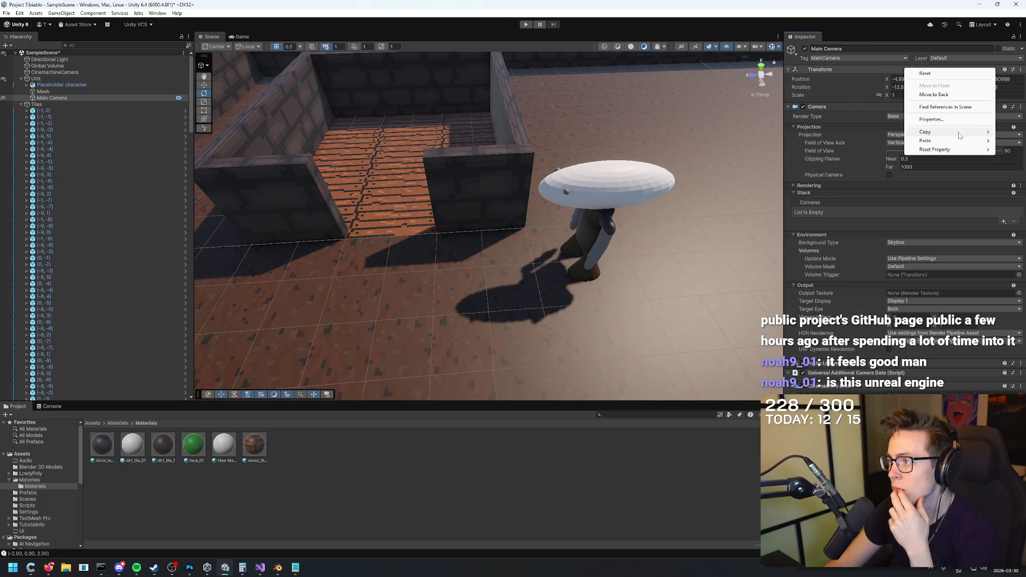
pyautogui.moveTo(960, 136)
pyautogui.click(877, 138)
pyautogui.click(53, 73)
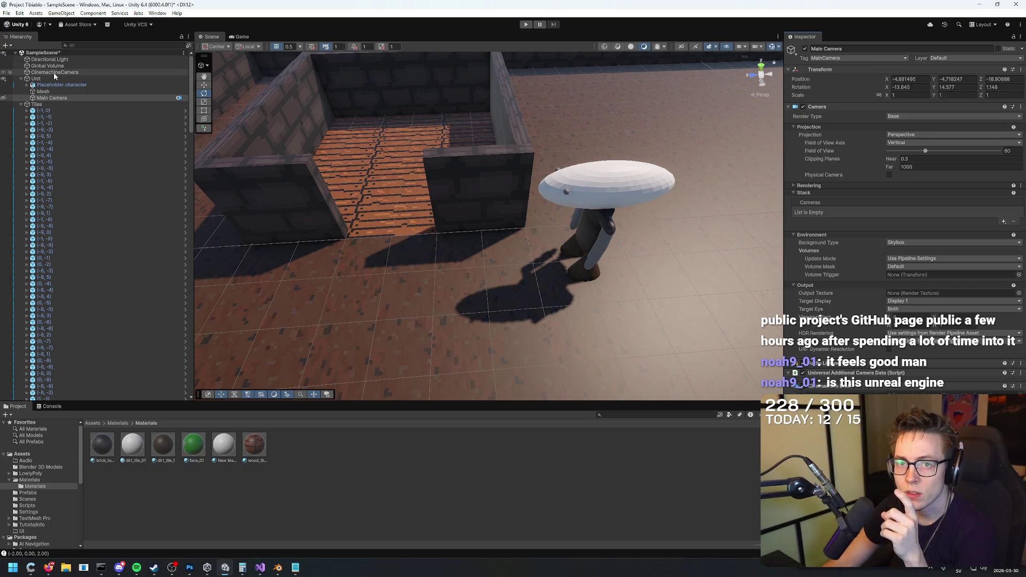
pyautogui.rightClick(882, 69)
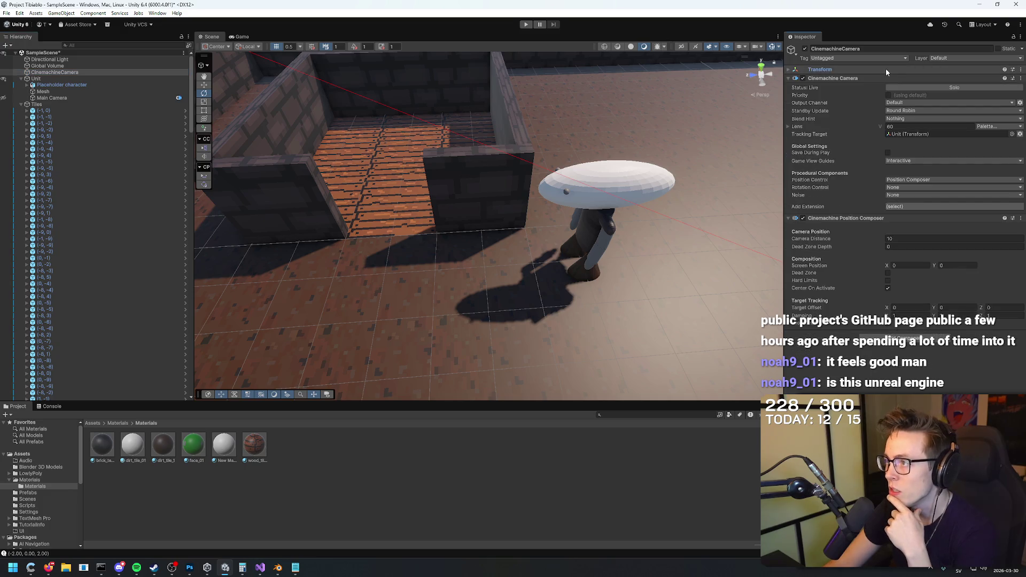
pyautogui.moveTo(914, 140)
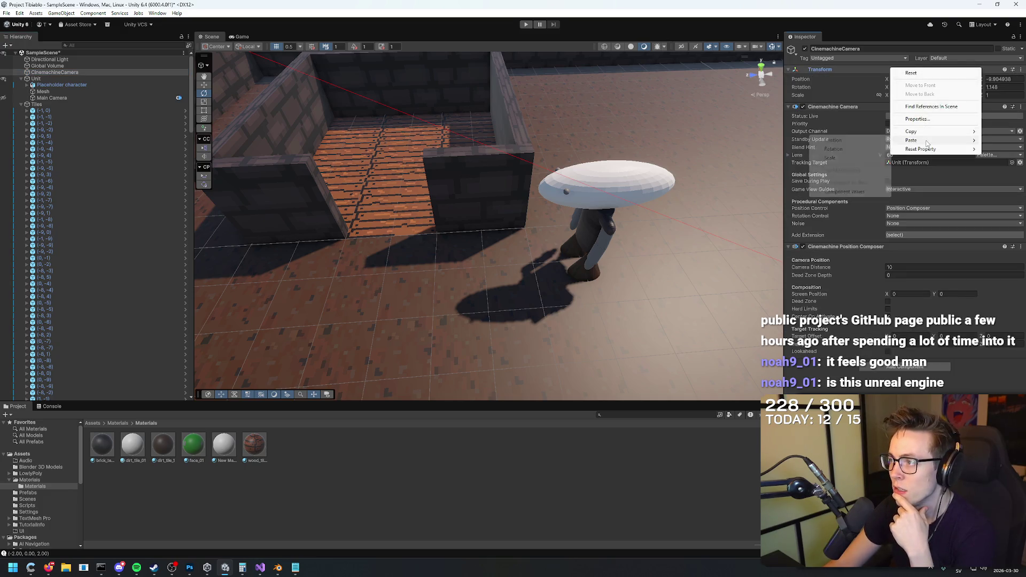
pyautogui.click(861, 142)
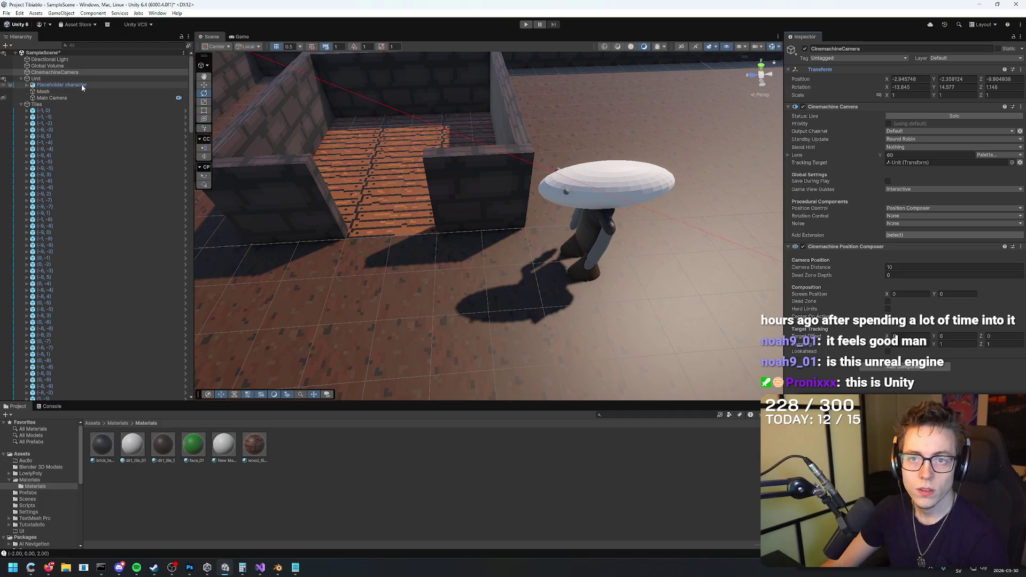
pyautogui.click(59, 97)
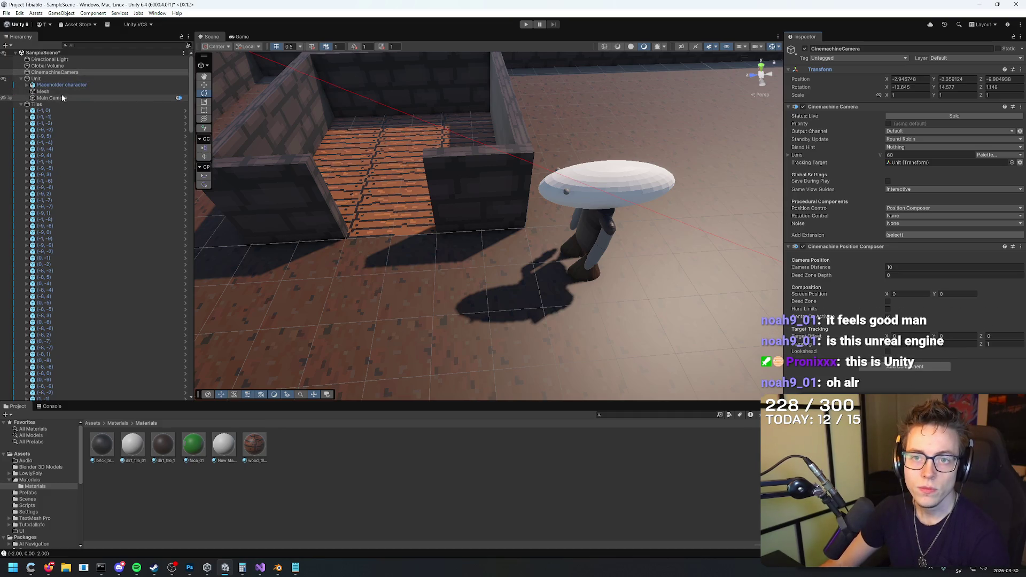
pyautogui.click(916, 85)
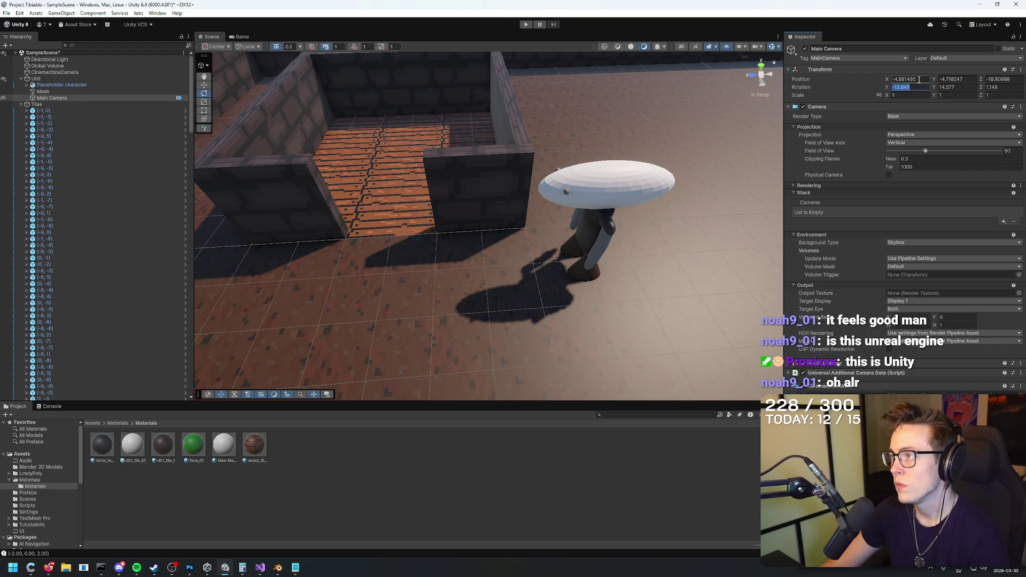
pyautogui.click(55, 72)
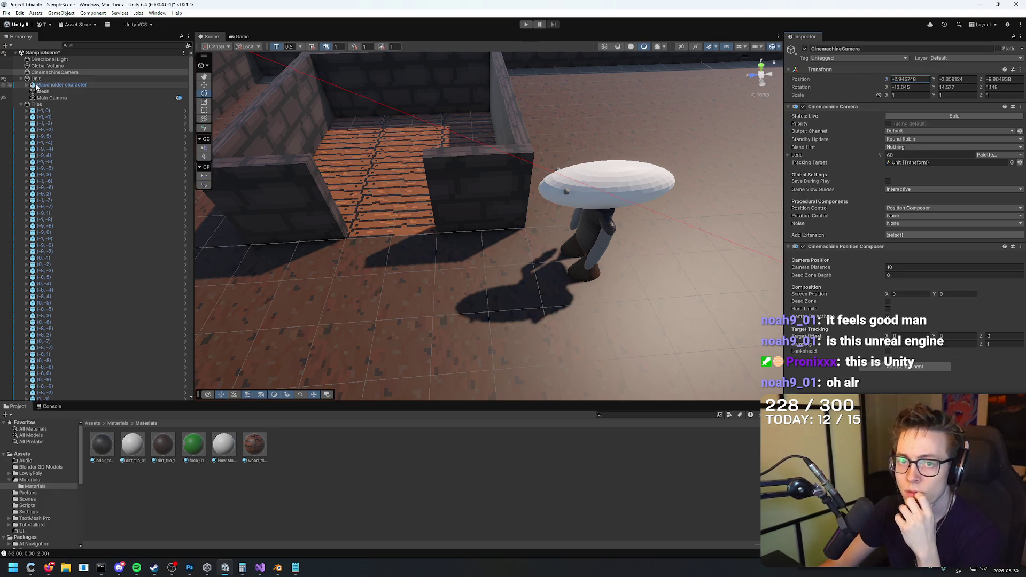
# Step: Select the CinemachineCamera and delete it from the scene
pyautogui.click(49, 98)
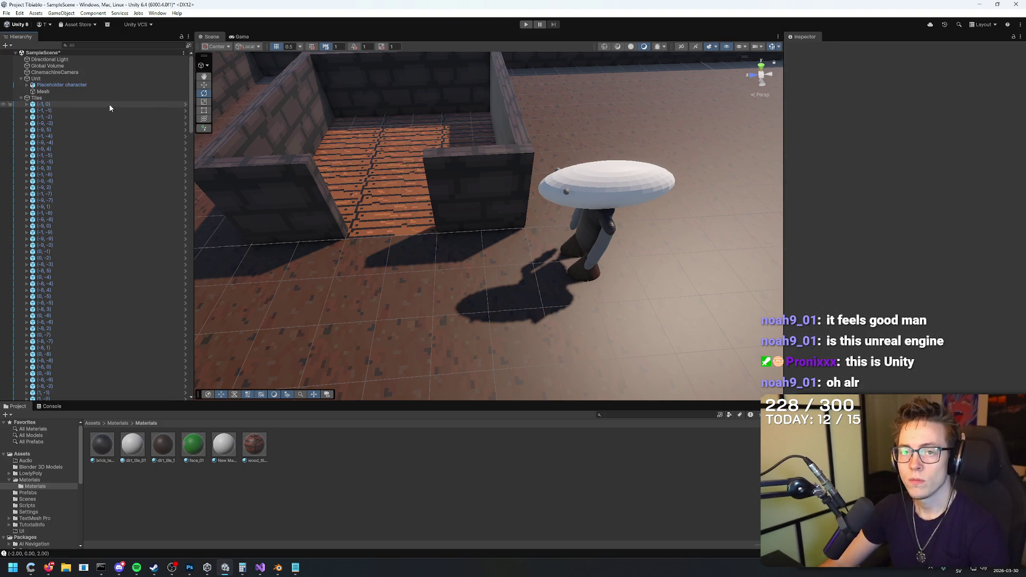
pyautogui.click(65, 74)
pyautogui.press('Delete')
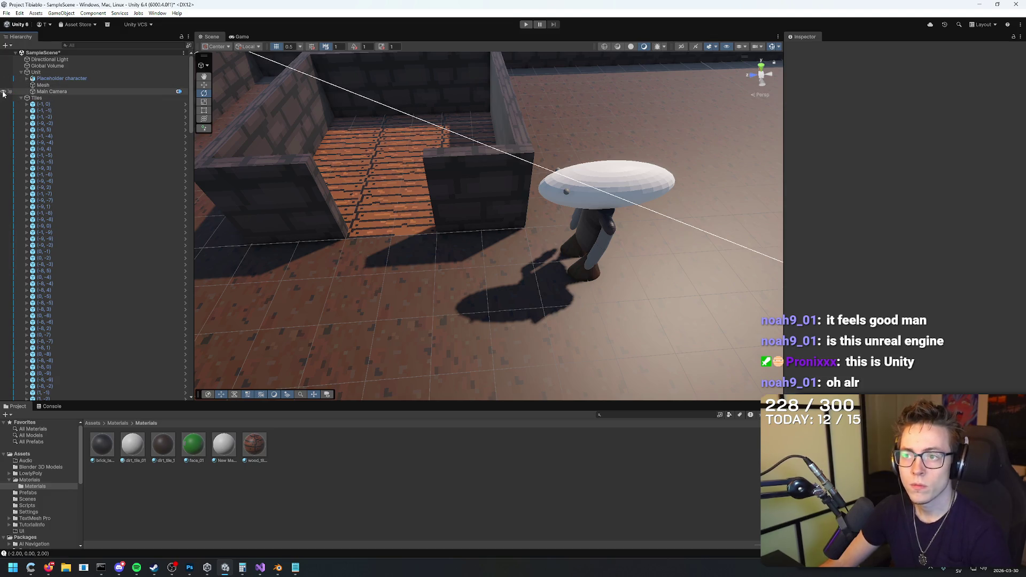
pyautogui.scroll(-10, 454, 122)
pyautogui.scroll(-10, 415, 124)
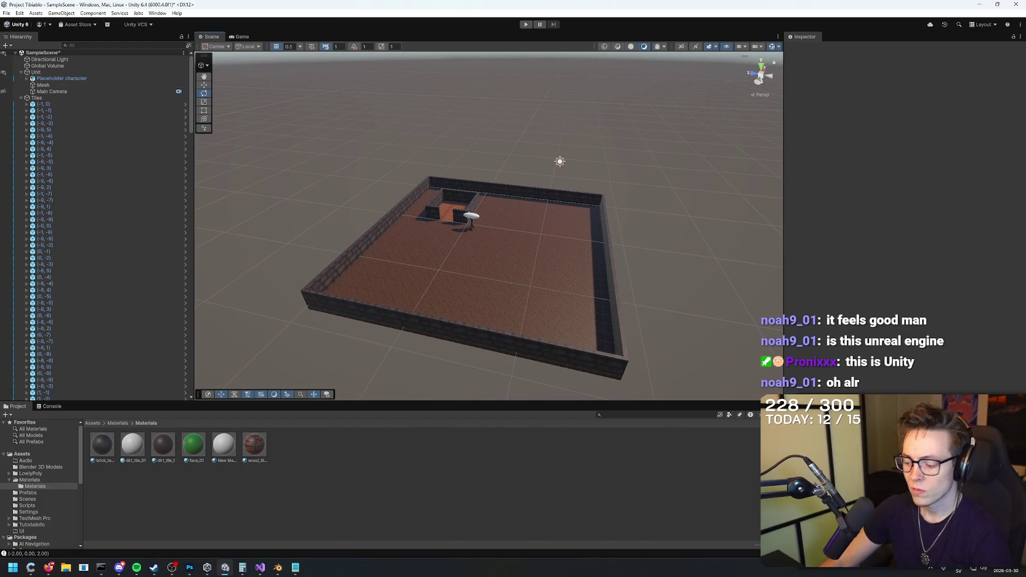
# Step: Minimize Gemini, undo to restore the CinemachineCamera, and orbit back over the walled arena
pyautogui.hotkey('alt', 'Tab')
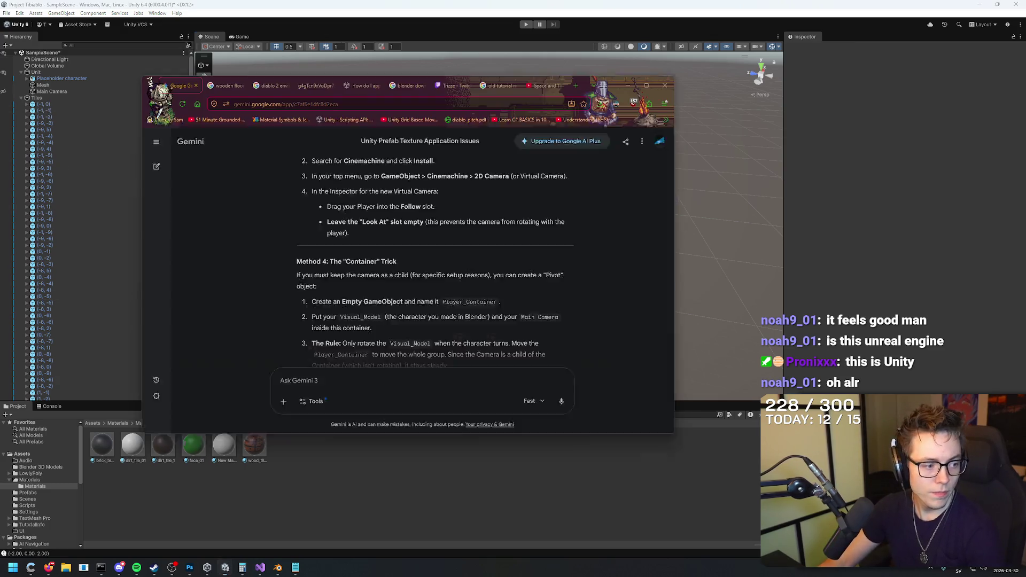
pyautogui.click(628, 85)
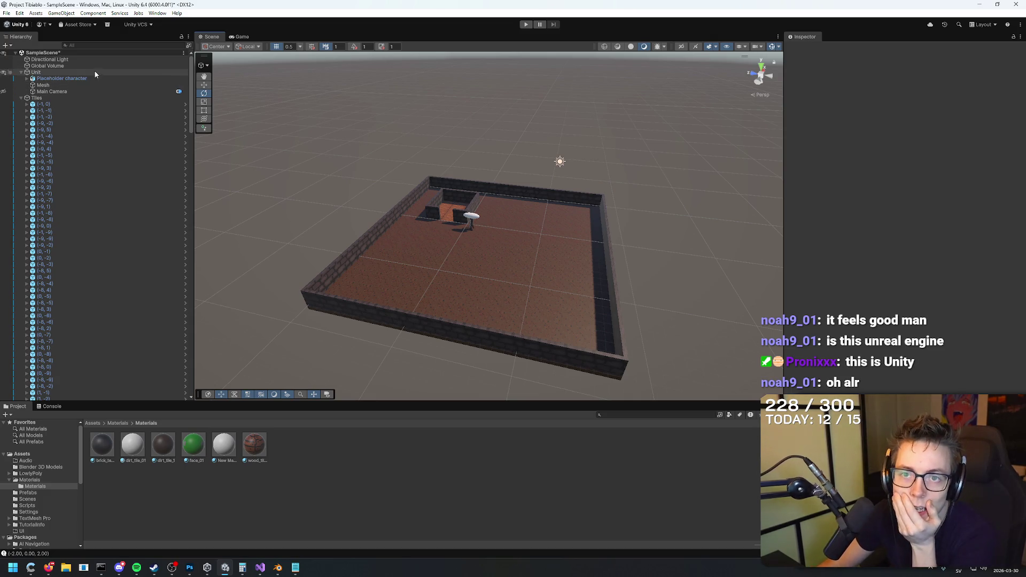
pyautogui.click(67, 66)
pyautogui.hotkey('ctrl', 'z')
pyautogui.hotkey('ctrl', 'z')
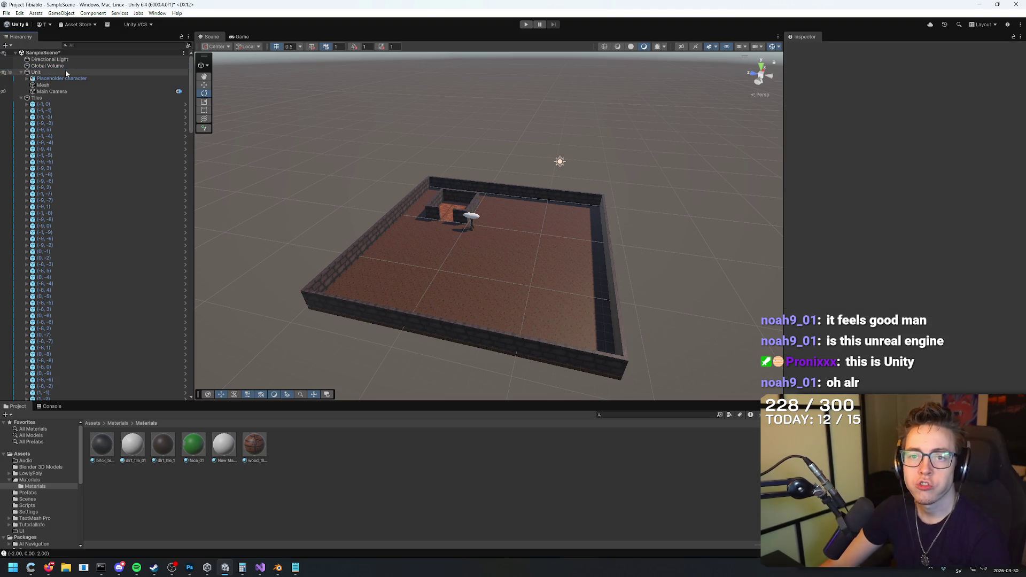
pyautogui.moveTo(433, 176)
pyautogui.mouseDown()
pyautogui.moveTo(584, 247)
pyautogui.moveTo(423, 211)
pyautogui.mouseUp()
pyautogui.moveTo(484, 233)
pyautogui.mouseDown()
pyautogui.moveTo(529, 243)
pyautogui.moveTo(530, 194)
pyautogui.moveTo(540, 195)
pyautogui.mouseUp()
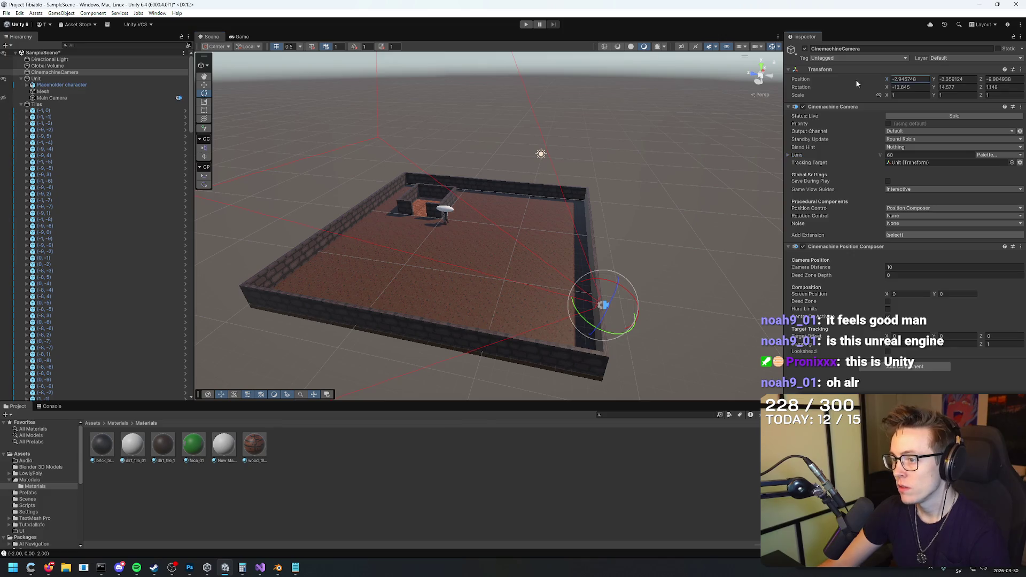
# Step: Compare the CinemachineCamera's and Main Camera's X positions in the Inspector
pyautogui.click(55, 72)
pyautogui.click(894, 78)
pyautogui.click(52, 98)
pyautogui.click(892, 80)
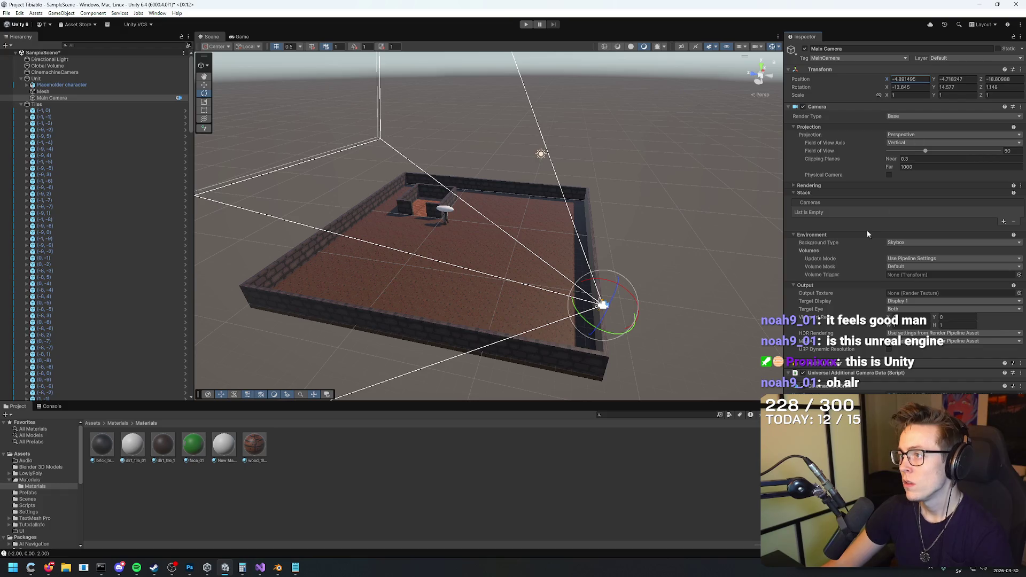
pyautogui.click(681, 467)
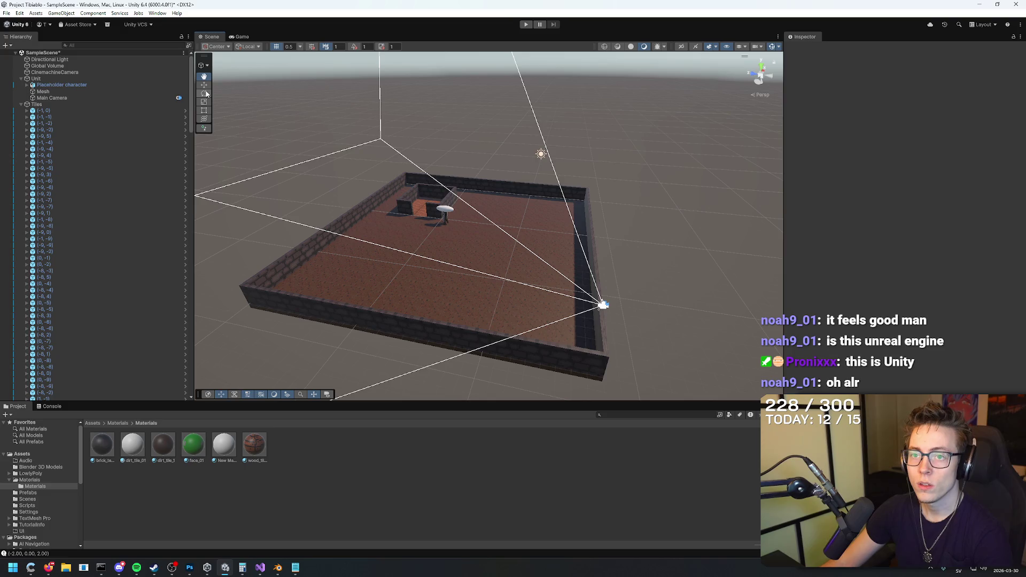
# Step: Recheck the Main Camera's X position, switch to the Move tool, deselect, and enter Play mode
pyautogui.click(51, 98)
pyautogui.click(901, 80)
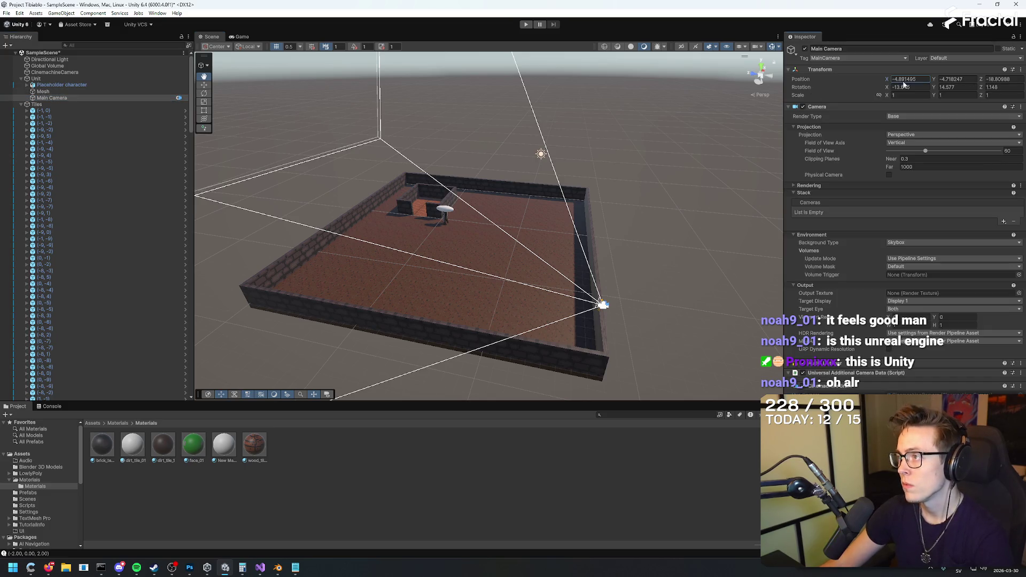
pyautogui.click(203, 84)
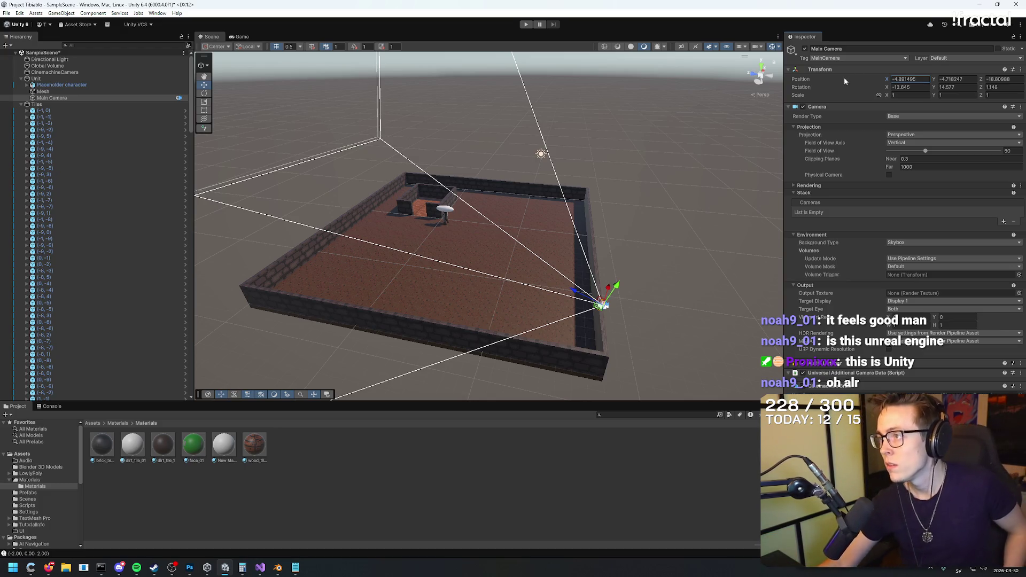
pyautogui.click(703, 205)
pyautogui.click(526, 24)
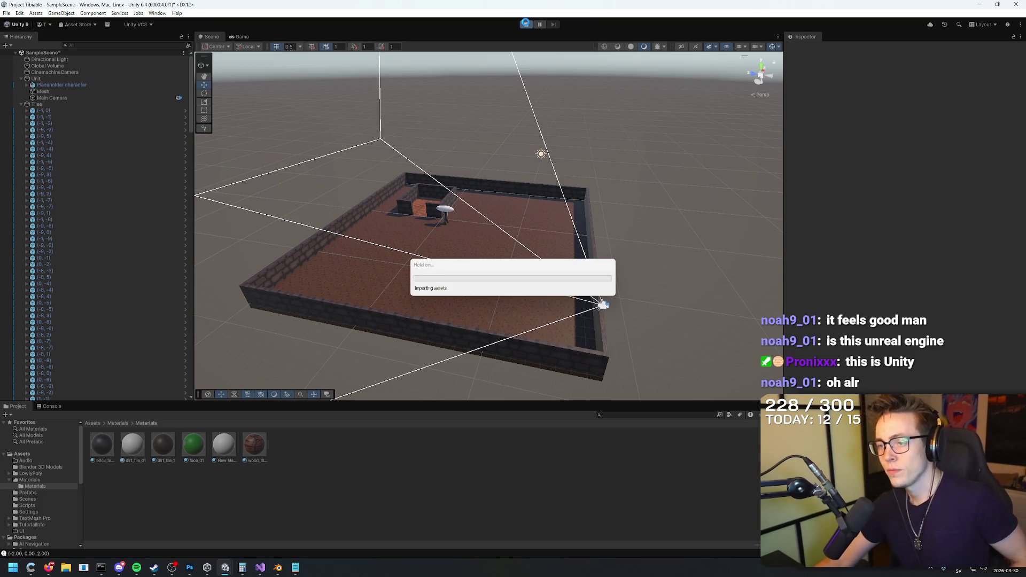
# Step: Exit Play mode and reselect the Main Camera, leaving its name and Y position unchanged
pyautogui.click(526, 24)
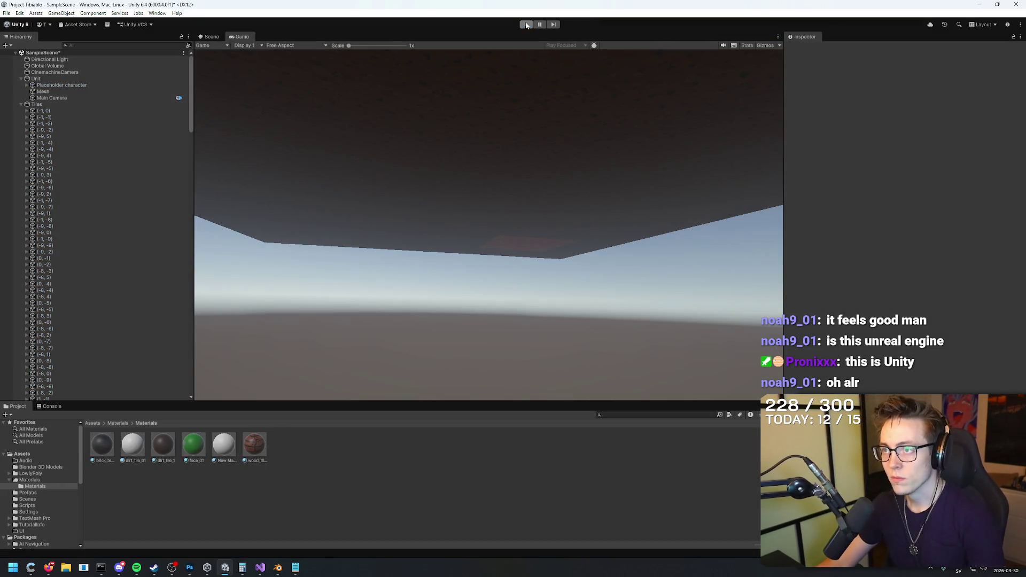
pyautogui.click(80, 98)
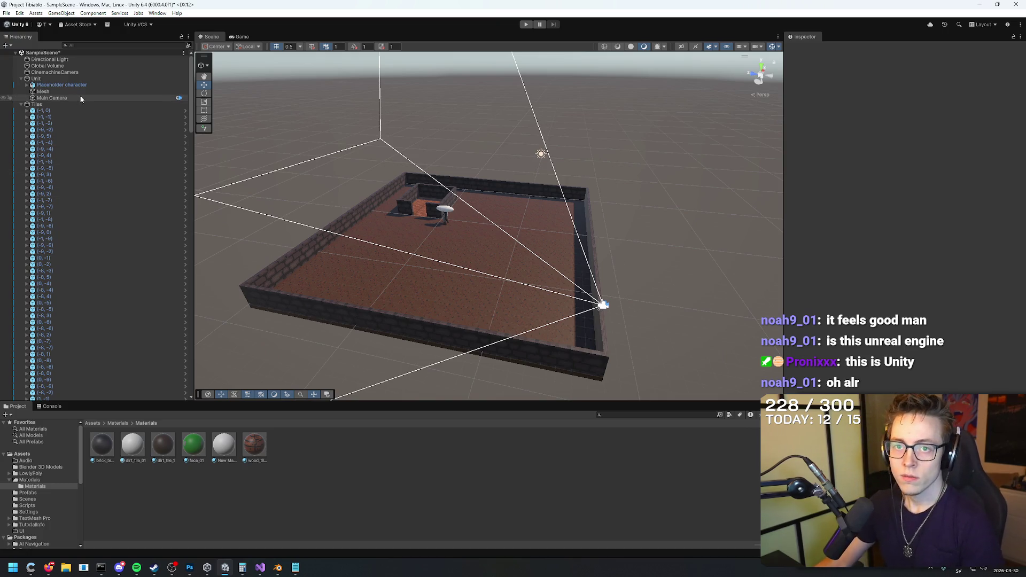
pyautogui.click(179, 100)
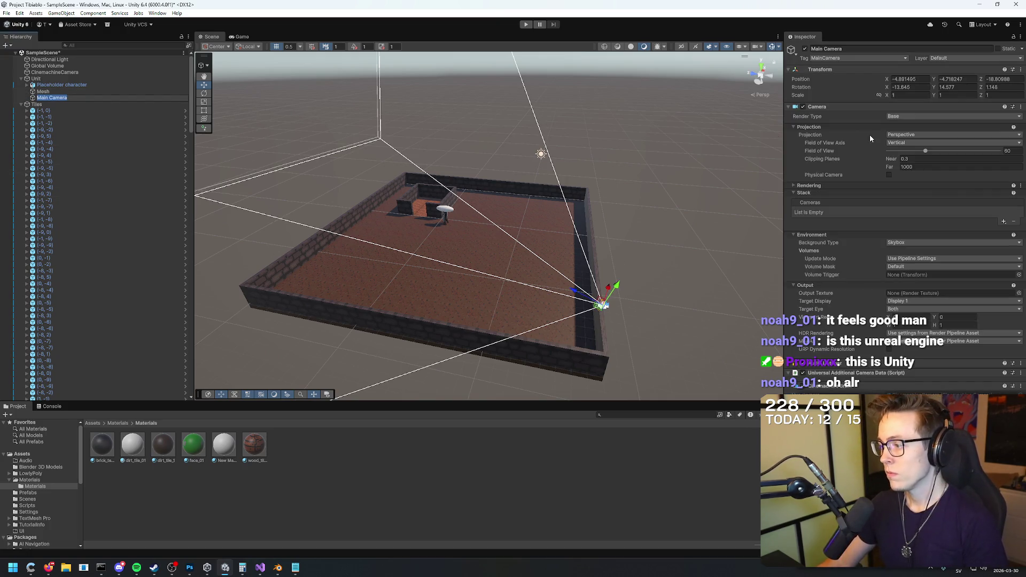
pyautogui.click(856, 388)
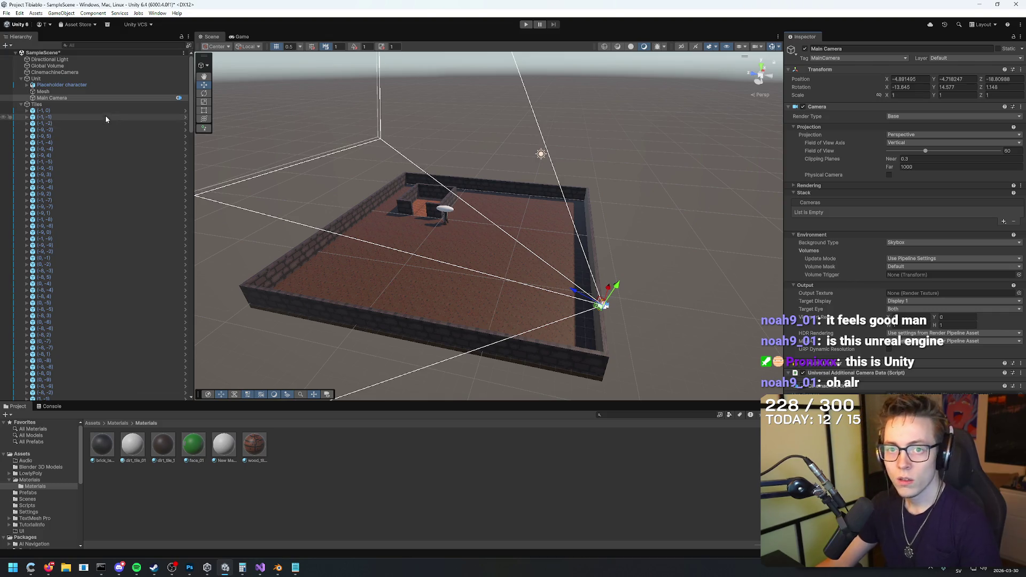
pyautogui.click(90, 98)
pyautogui.click(952, 78)
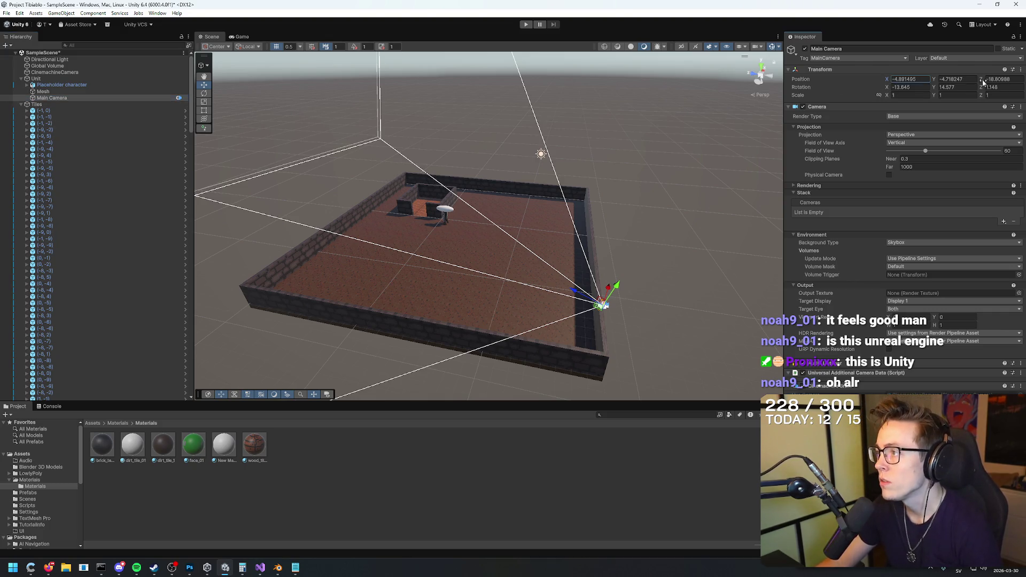
pyautogui.press('Return')
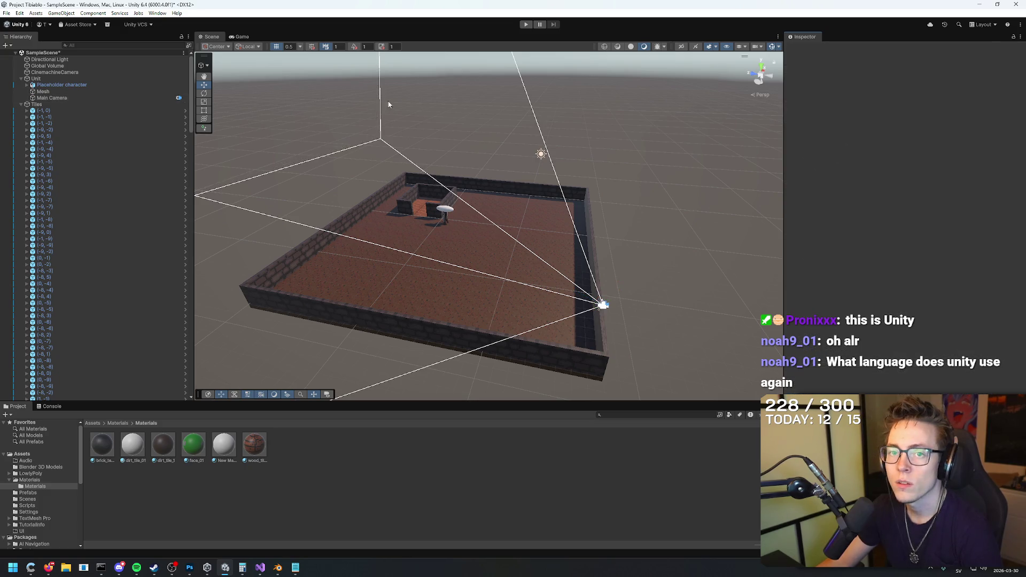
# Step: Select the Main Camera and scrub its Scale, briefly pushing it up to 59.1
pyautogui.click(94, 73)
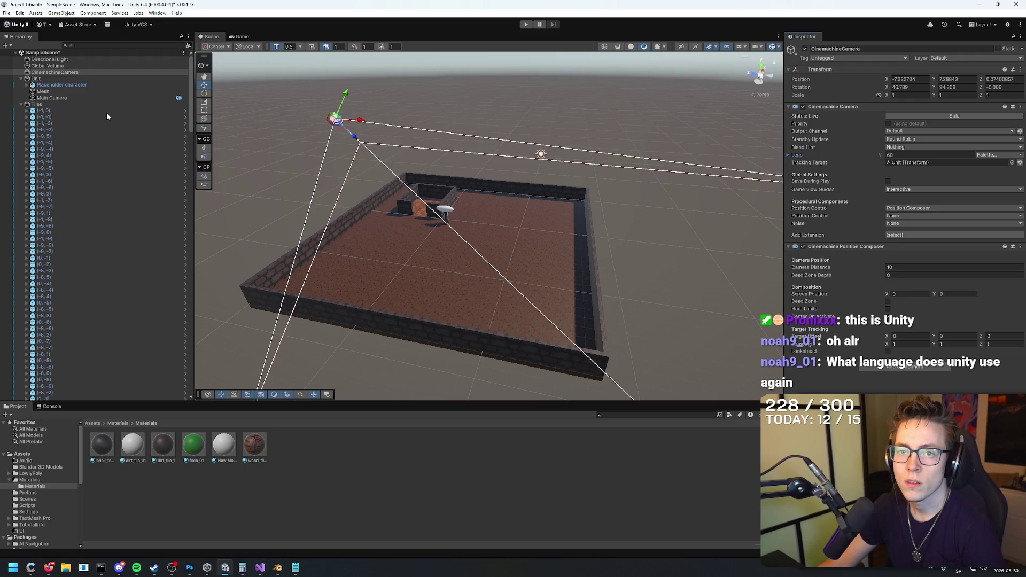
pyautogui.click(66, 98)
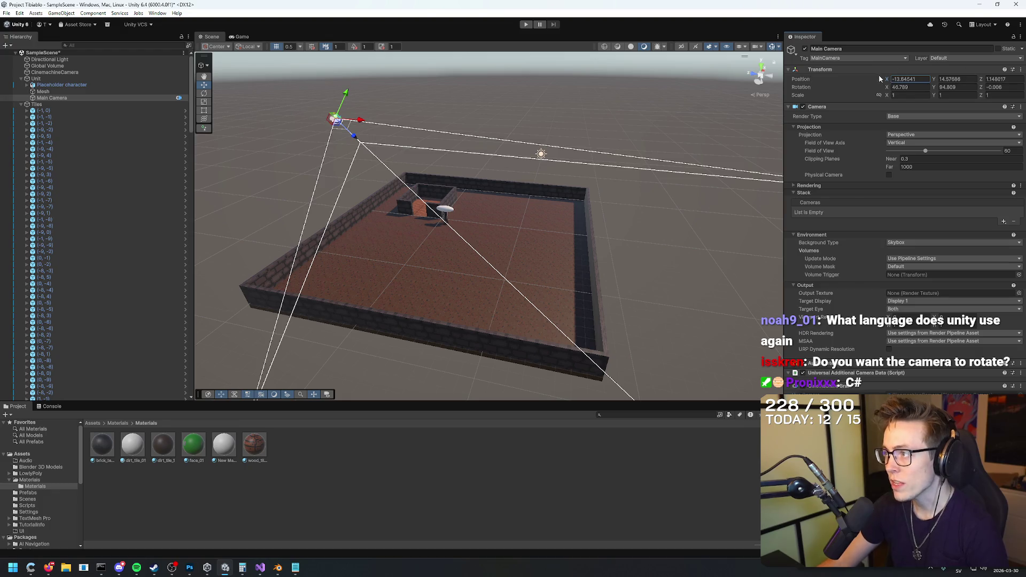
pyautogui.moveTo(887, 81); pyautogui.dragTo(882, 83)
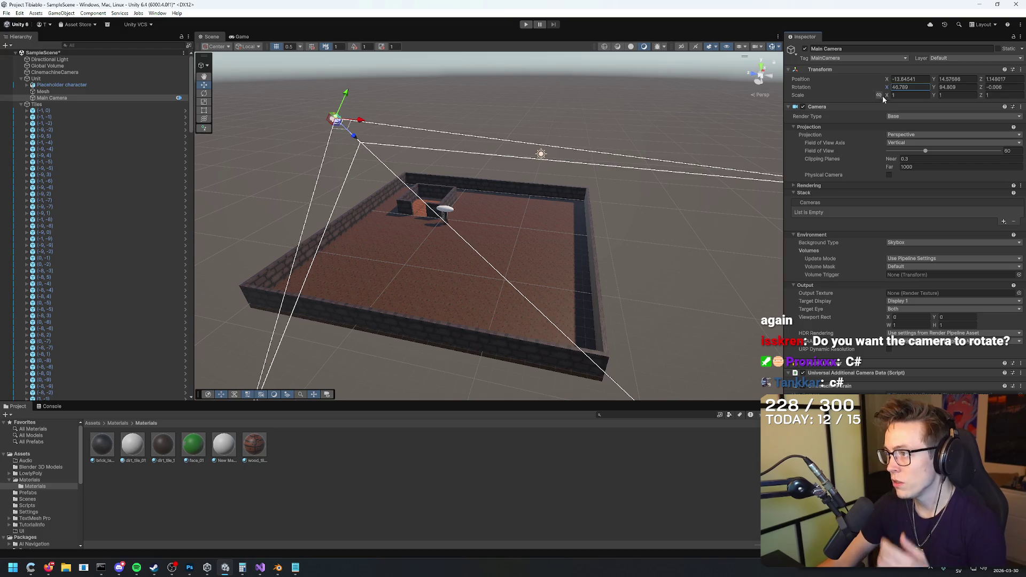
pyautogui.moveTo(880, 95)
pyautogui.mouseDown()
pyautogui.moveTo(965, 101)
pyautogui.moveTo(1003, 126)
pyautogui.moveTo(880, 96)
pyautogui.mouseUp()
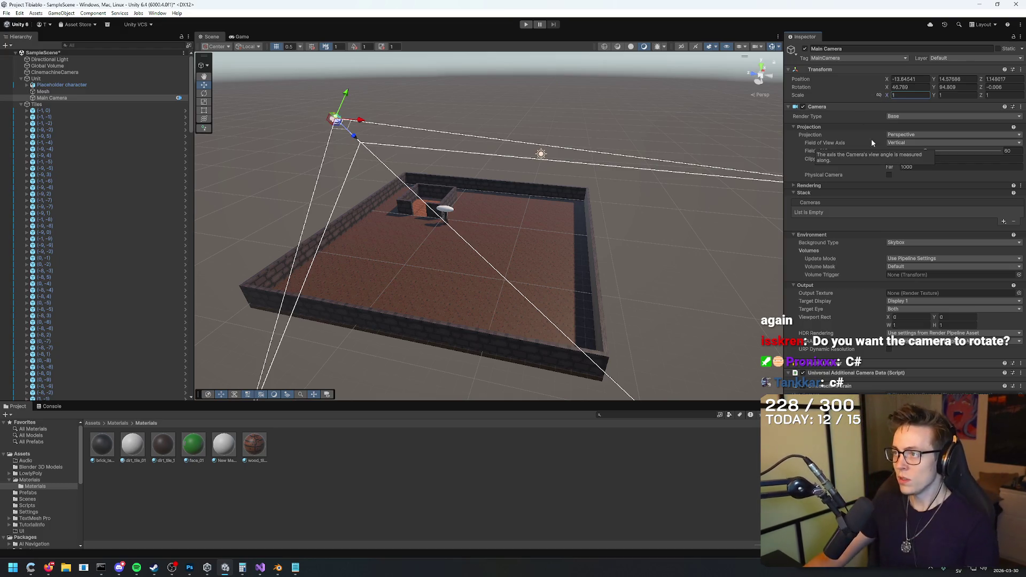
# Step: Open and dismiss the Transform context menu without resetting any property
pyautogui.rightClick(837, 68)
pyautogui.moveTo(887, 151)
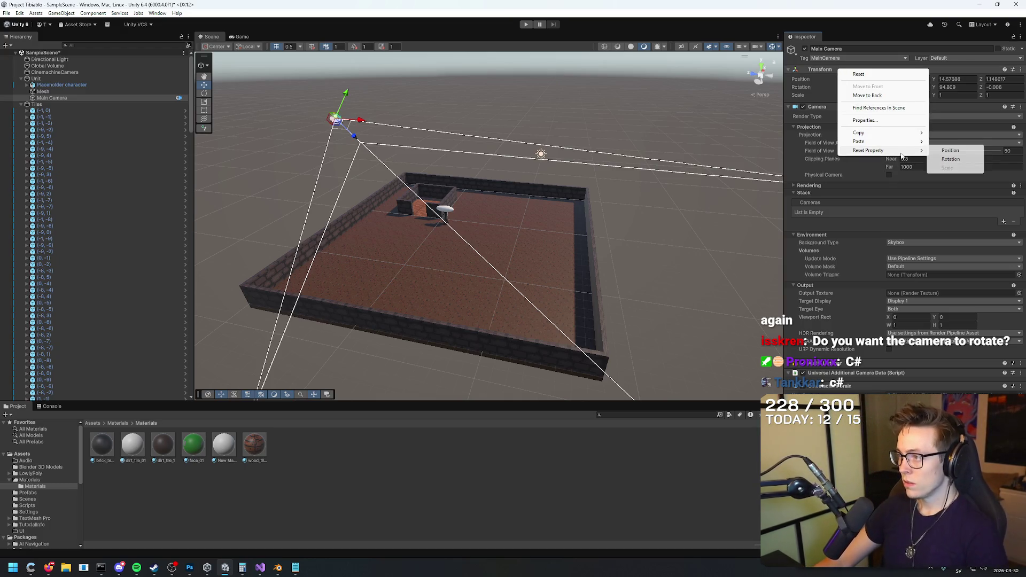
pyautogui.press('Escape')
pyautogui.rightClick(851, 69)
pyautogui.press('Escape')
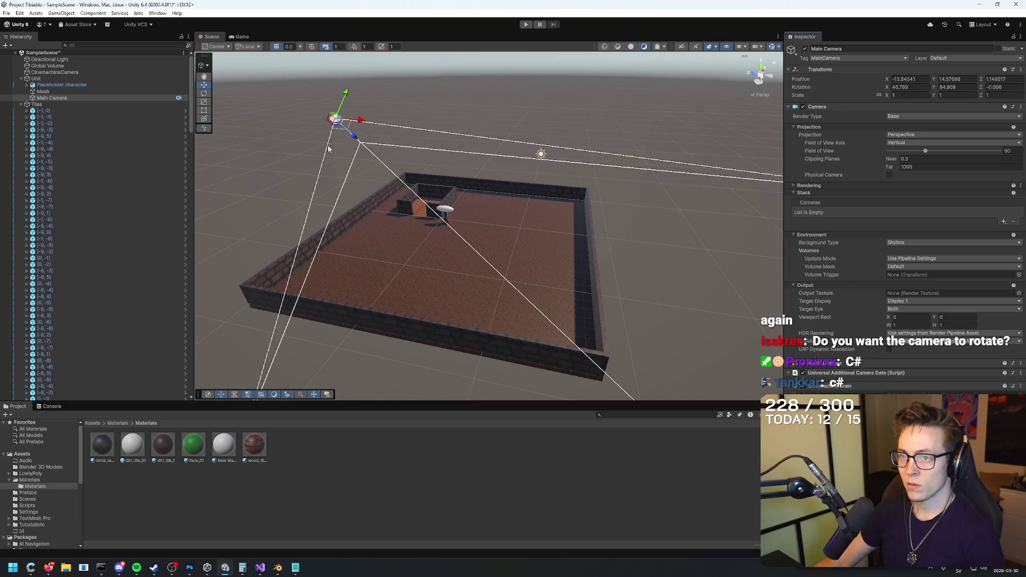
# Step: Undo back to scale 1 and the high view from the arena's left corner
pyautogui.hotkey('ctrl', 'z')
pyautogui.hotkey('ctrl', 'z')
pyautogui.hotkey('ctrl', 'z')
pyautogui.hotkey('ctrl', 'z')
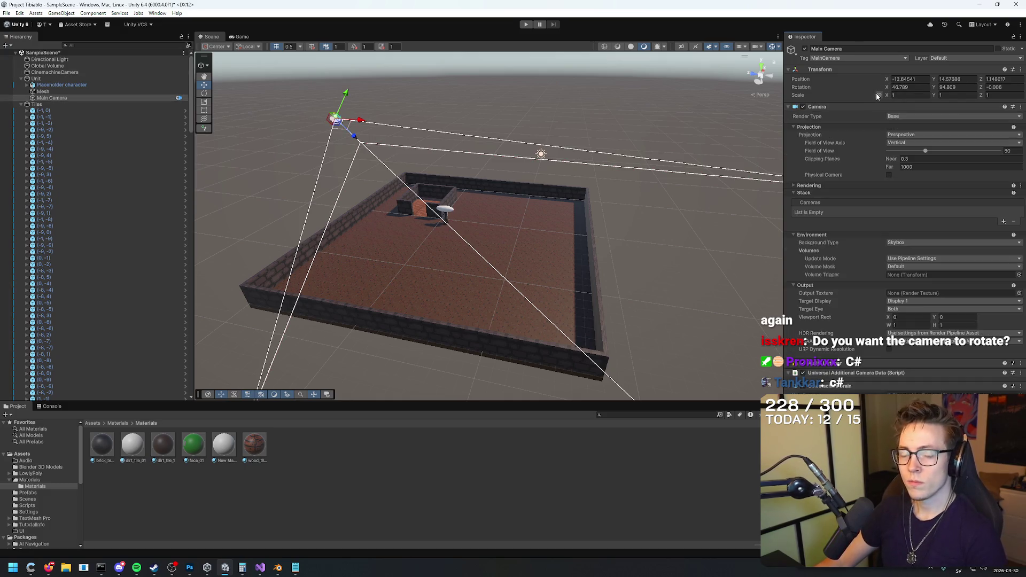
pyautogui.hotkey('ctrl', 'z')
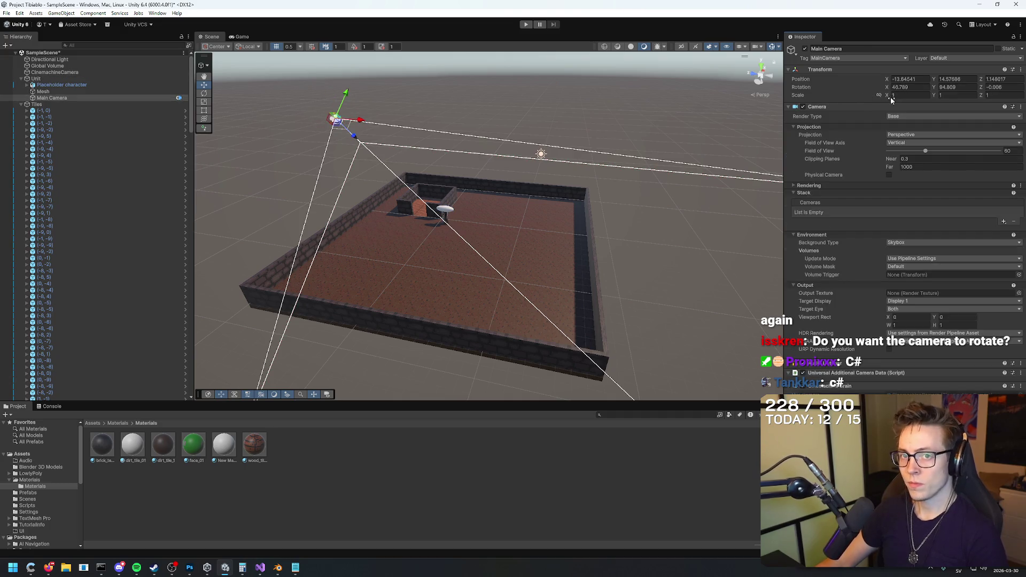
pyautogui.hotkey('ctrl', 'z')
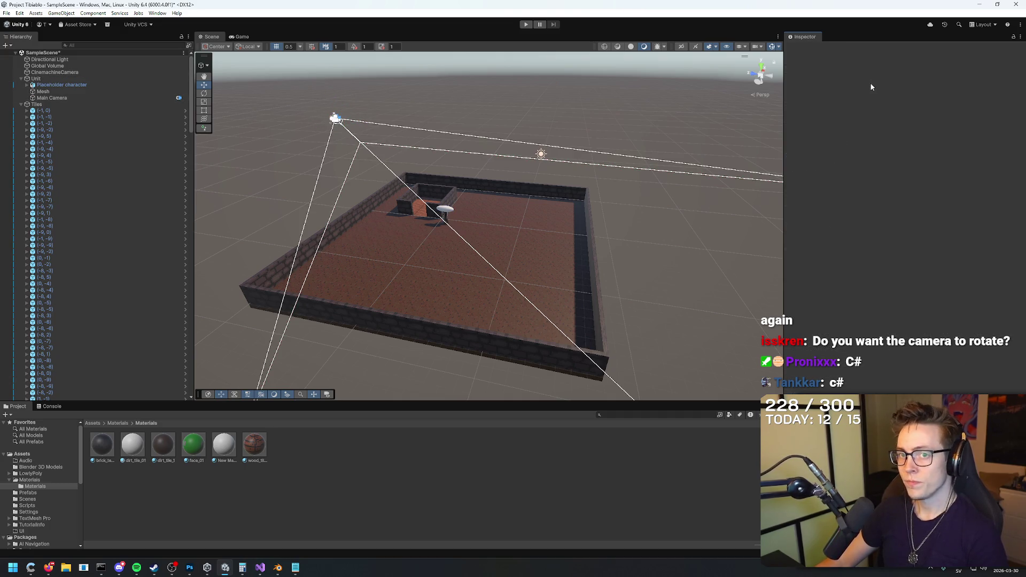
# Step: Undo and redo placing the CinemachineCamera under the Unit, then reselect the Main Camera
pyautogui.hotkey('ctrl', 'z')
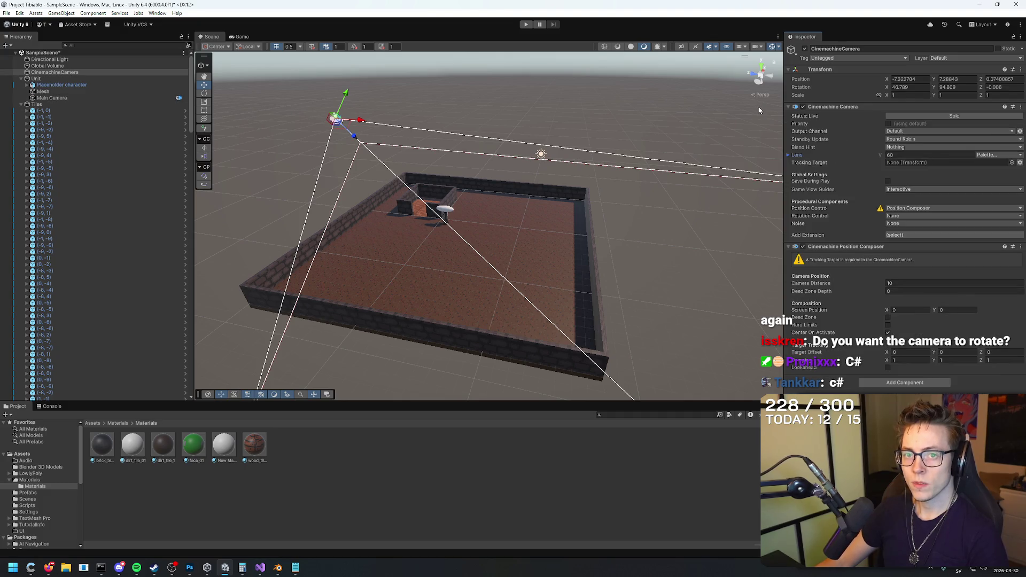
pyautogui.hotkey('ctrl', 'z')
pyautogui.hotkey('ctrl', 'z')
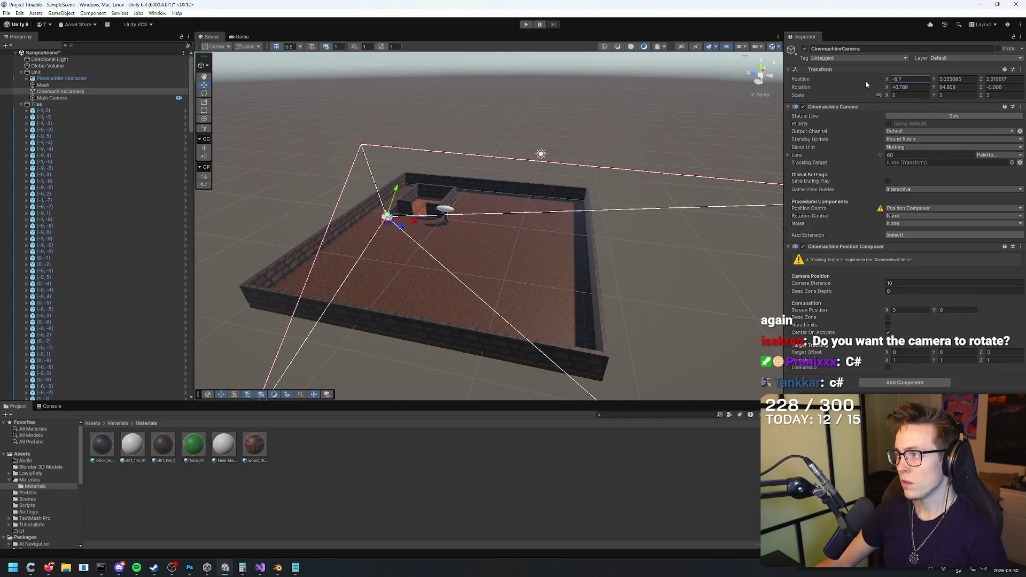
pyautogui.hotkey('ctrl', 'y')
pyautogui.click(71, 99)
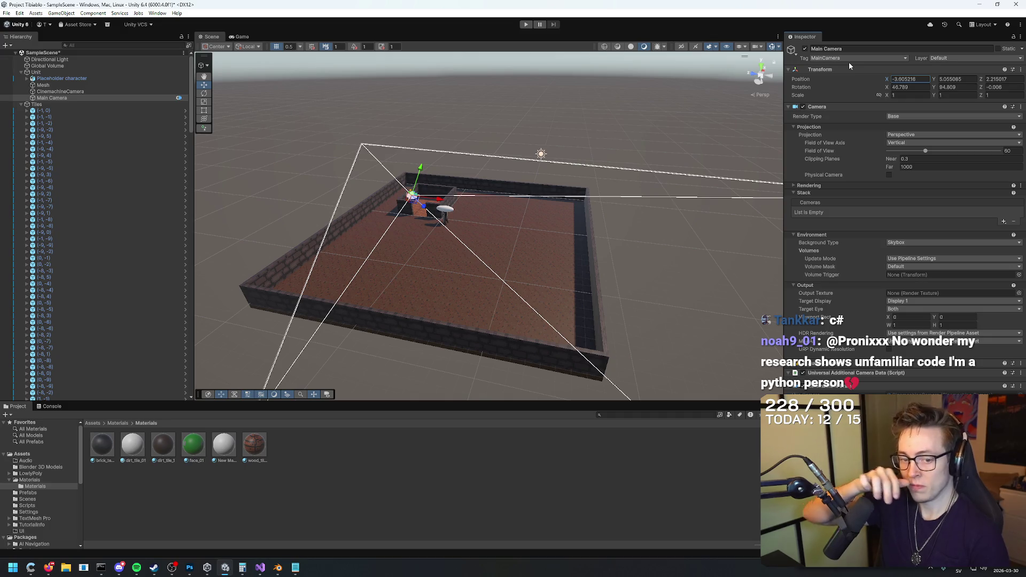
pyautogui.click(60, 78)
pyautogui.click(72, 98)
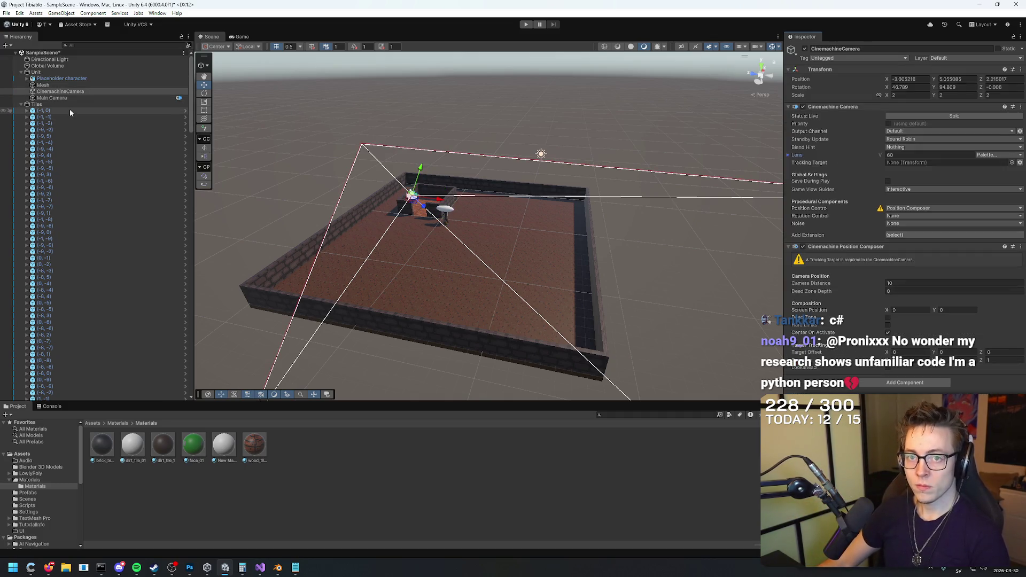
pyautogui.hotkey('ctrl', 'z')
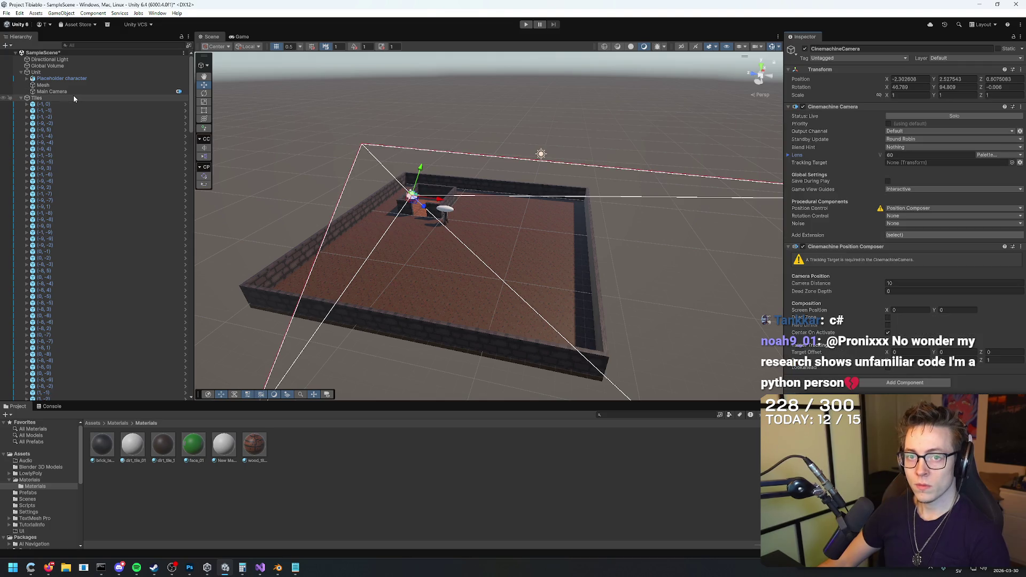
pyautogui.click(67, 92)
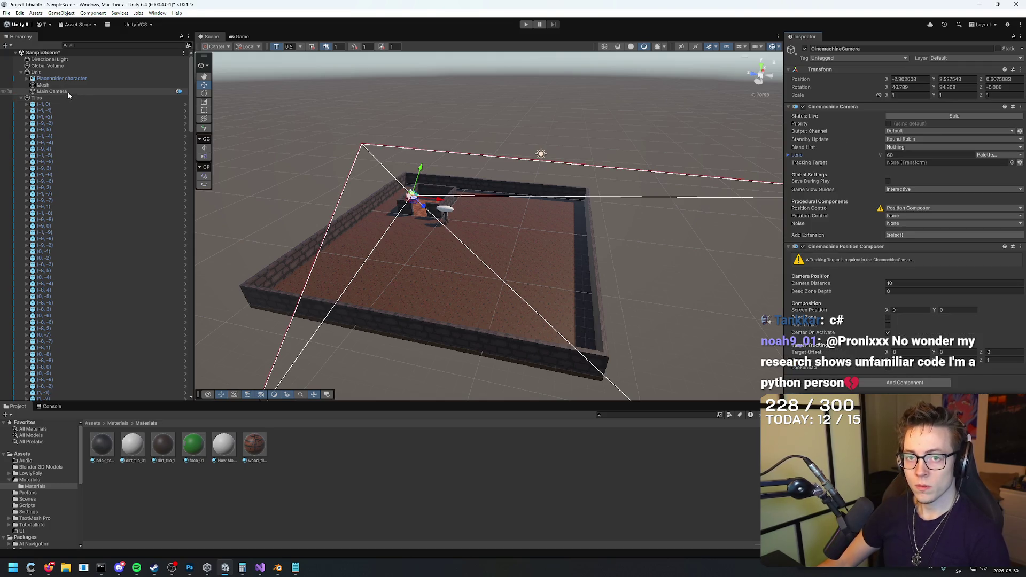
# Step: Remove the extra component from the Main Camera and revert an accidental X position nudge
pyautogui.click(890, 80)
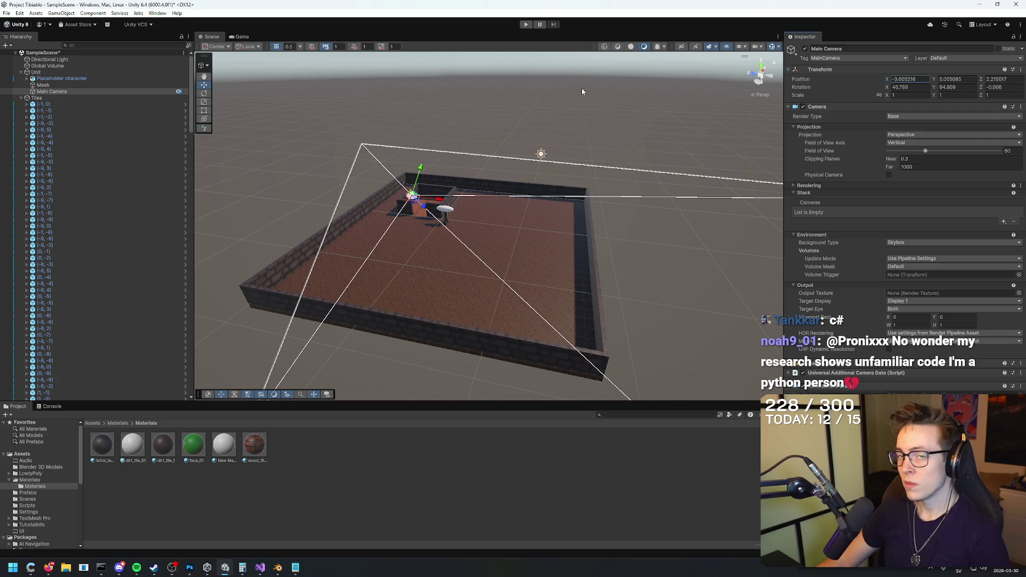
pyautogui.rightClick(858, 386)
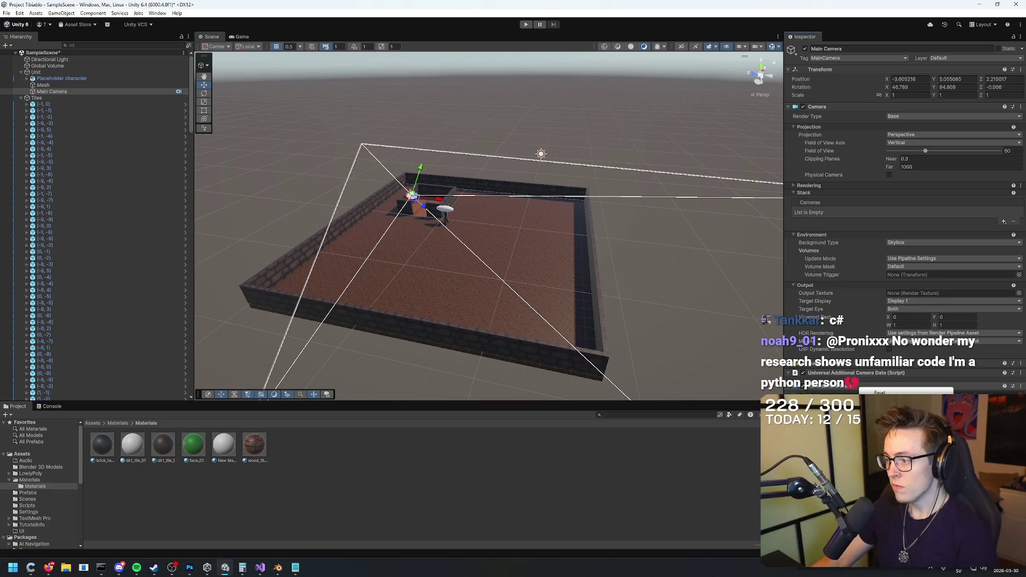
pyautogui.click(882, 403)
pyautogui.moveTo(887, 79); pyautogui.dragTo(881, 87)
pyautogui.hotkey('ctrl', 'z')
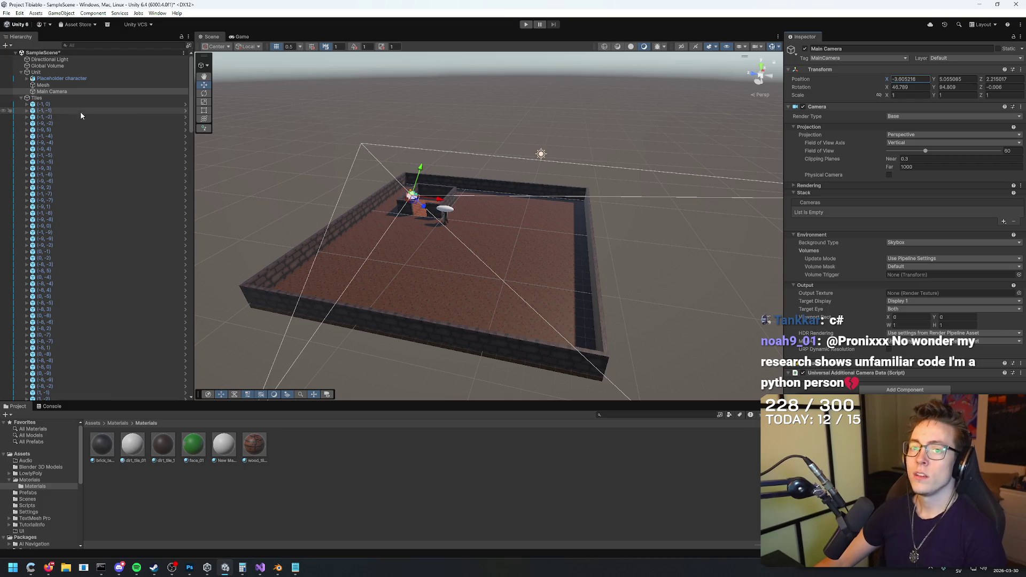
# Step: Select the Main Camera and slide it along X across the arena
pyautogui.click(62, 12)
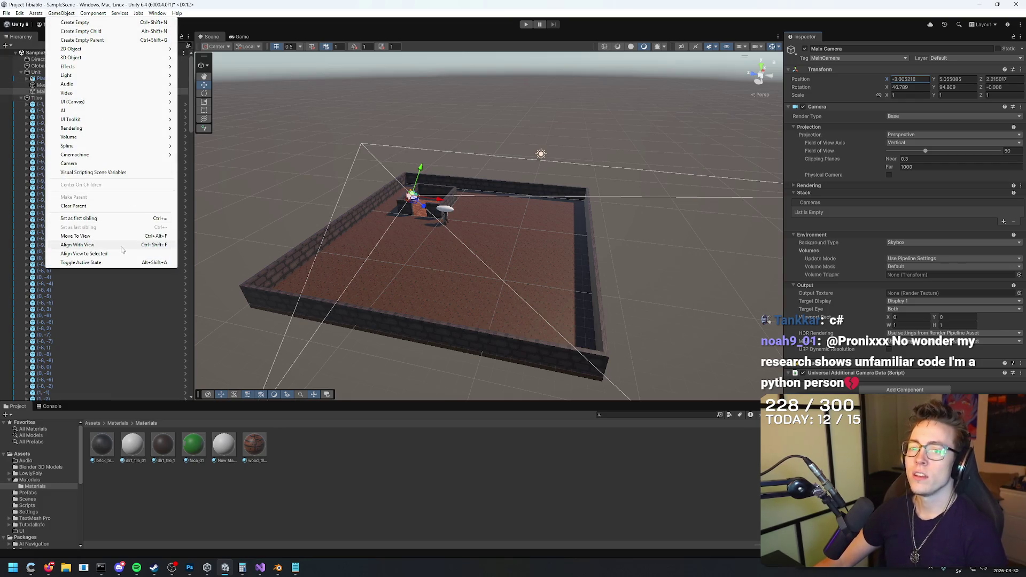
pyautogui.moveTo(502, 149)
pyautogui.mouseDown()
pyautogui.moveTo(491, 76)
pyautogui.moveTo(508, 154)
pyautogui.mouseUp()
pyautogui.scroll(-3, 508, 154)
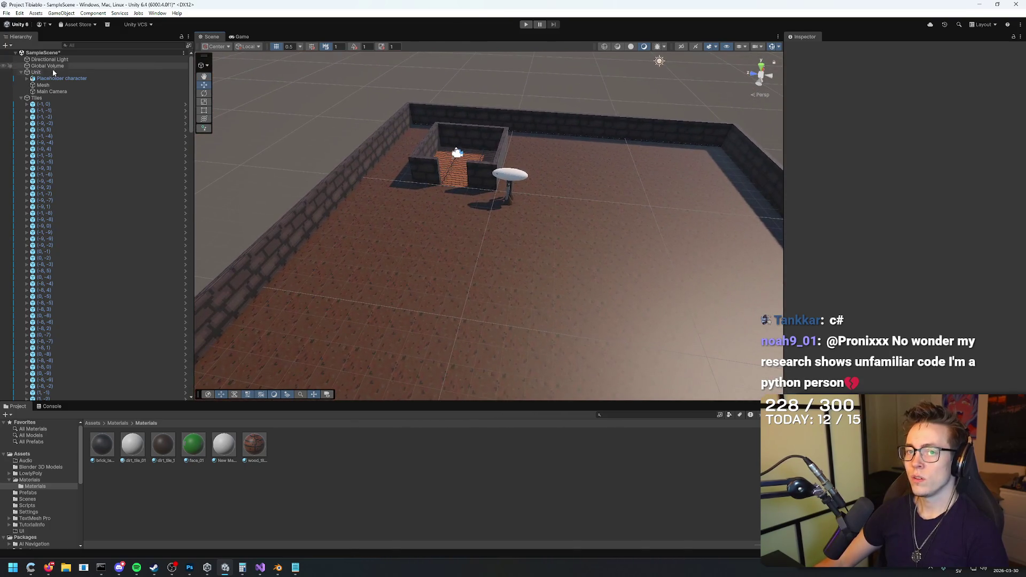
pyautogui.click(52, 91)
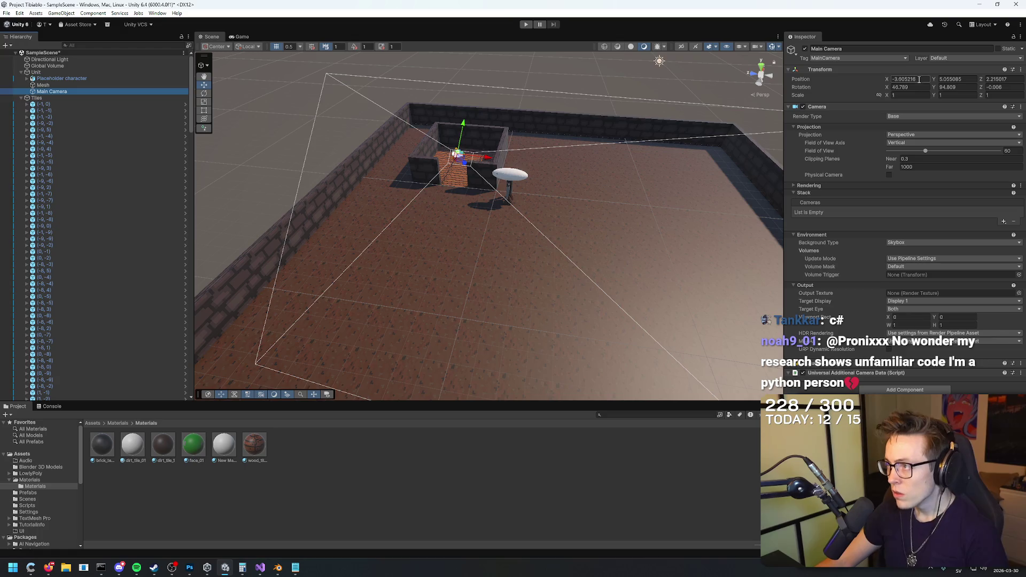
pyautogui.moveTo(888, 79); pyautogui.dragTo(962, 78)
pyautogui.scroll(3, 653, 145)
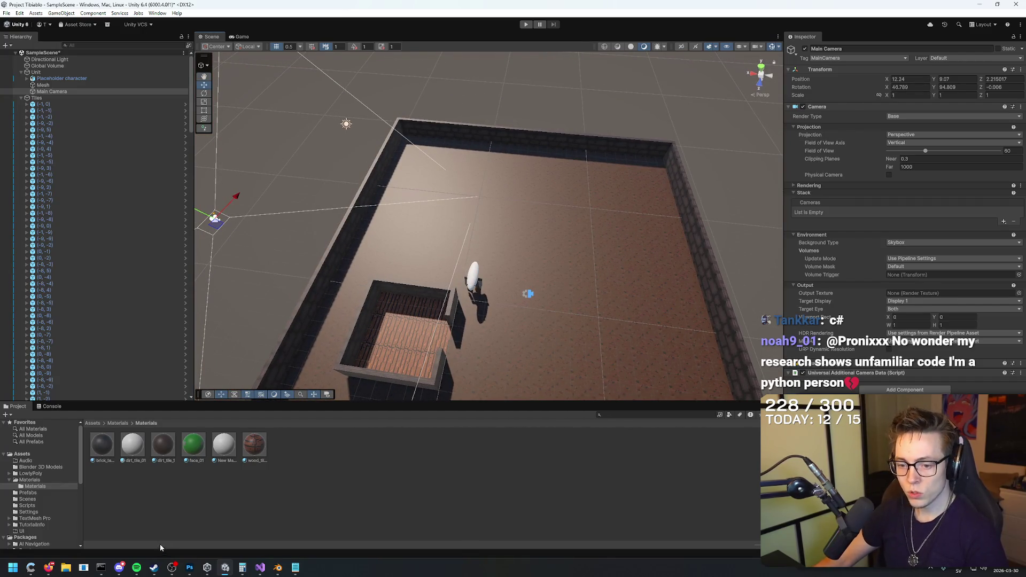
# Step: Bring the camera to X 1.73, Y 9.07 and orbit the scene to check it
pyautogui.hotkey('alt', 'Tab')
pyautogui.hotkey('alt', 'Tab')
pyautogui.moveTo(406, 224); pyautogui.dragTo(452, 229)
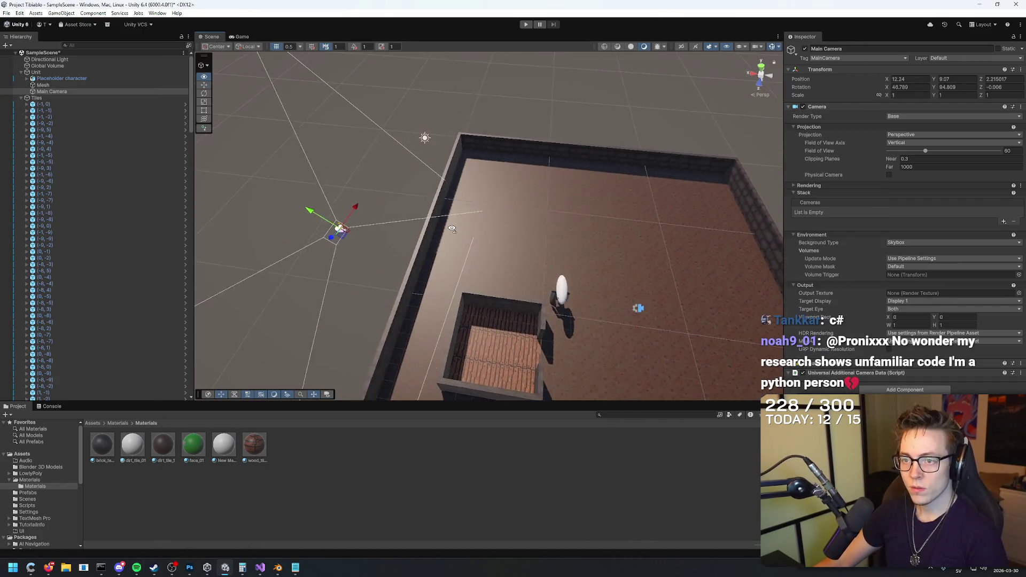
pyautogui.click(956, 79)
pyautogui.moveTo(888, 79)
pyautogui.mouseDown()
pyautogui.moveTo(828, 85)
pyautogui.moveTo(839, 85)
pyautogui.mouseUp()
pyautogui.moveTo(713, 143)
pyautogui.mouseDown()
pyautogui.moveTo(668, 209)
pyautogui.moveTo(658, 202)
pyautogui.moveTo(498, 260)
pyautogui.mouseUp()
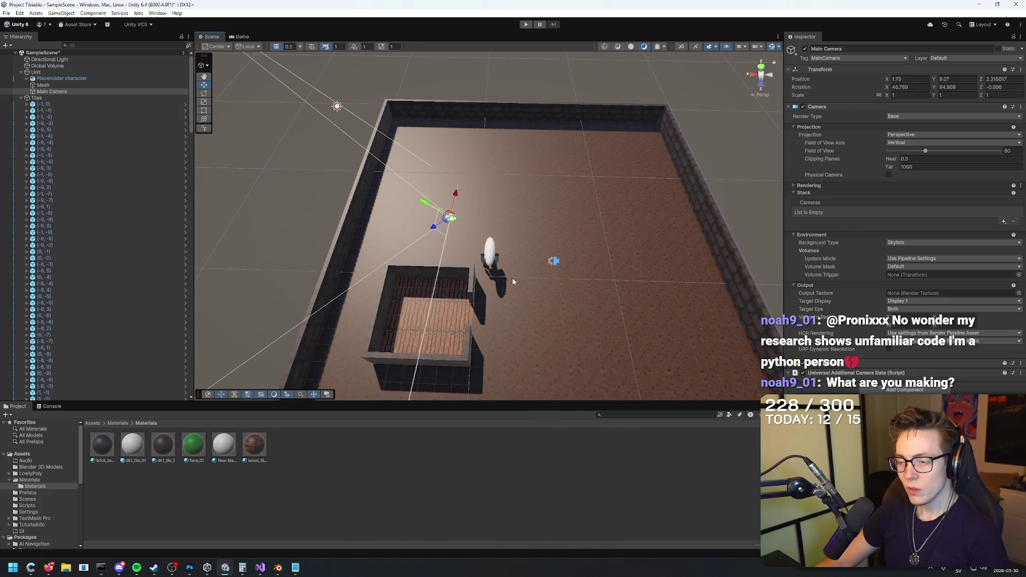
pyautogui.click(489, 253)
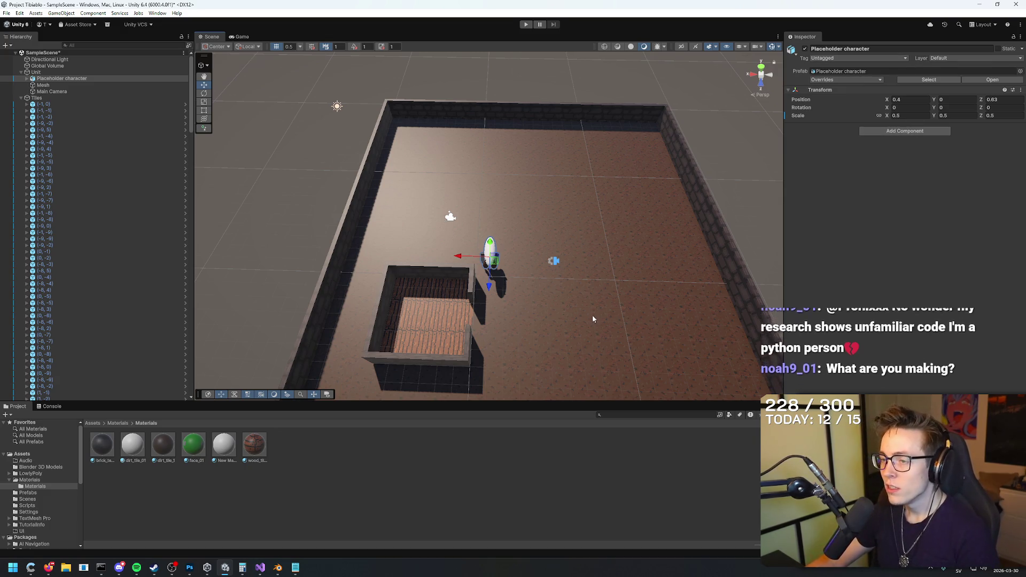
# Step: Collapse the Tiles group in the Hierarchy, select the Unit, then the Main Camera
pyautogui.click(598, 291)
pyautogui.click(367, 109)
pyautogui.scroll(10, 91, 139)
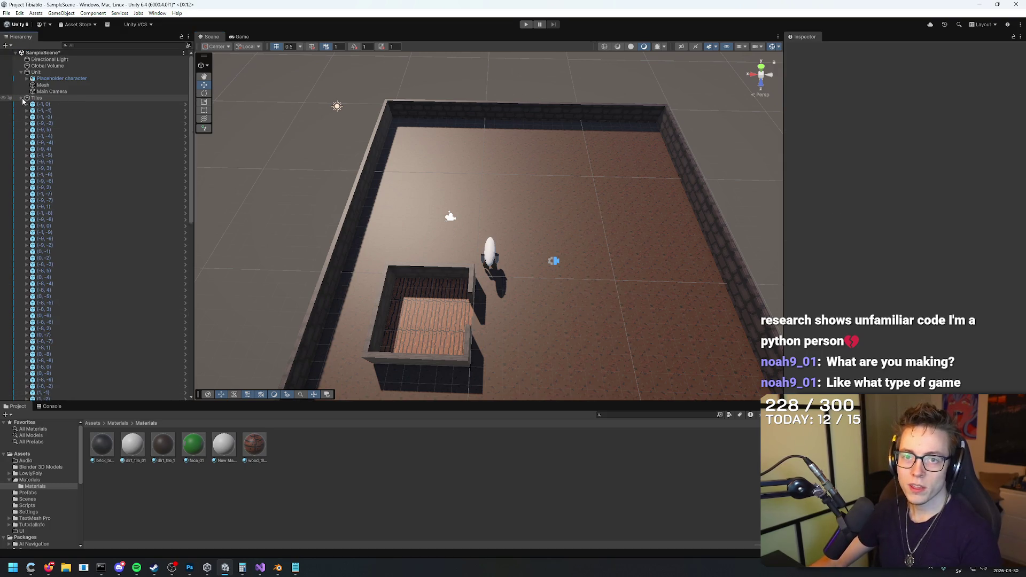
pyautogui.click(21, 99)
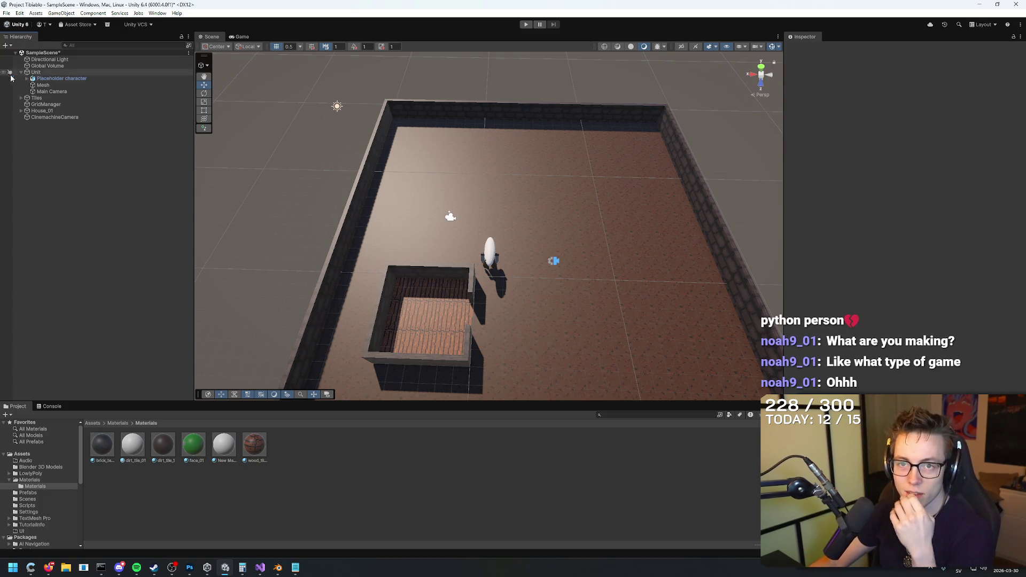
pyautogui.click(37, 72)
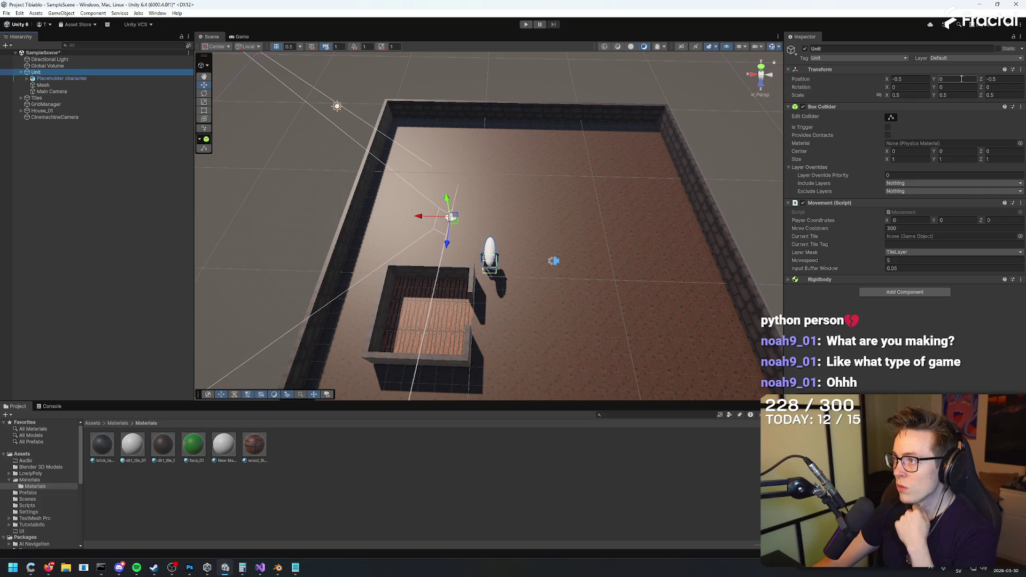
pyautogui.click(69, 90)
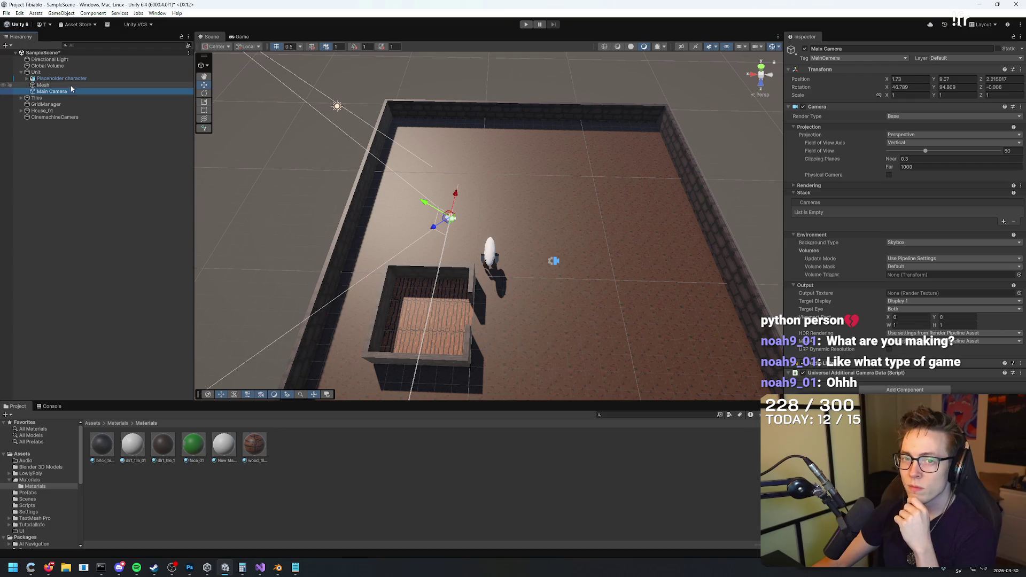
# Step: Enter 0 in the Main Camera's Position Y and drag it out from under Unit to the root
pyautogui.click(957, 79)
pyautogui.write('0')
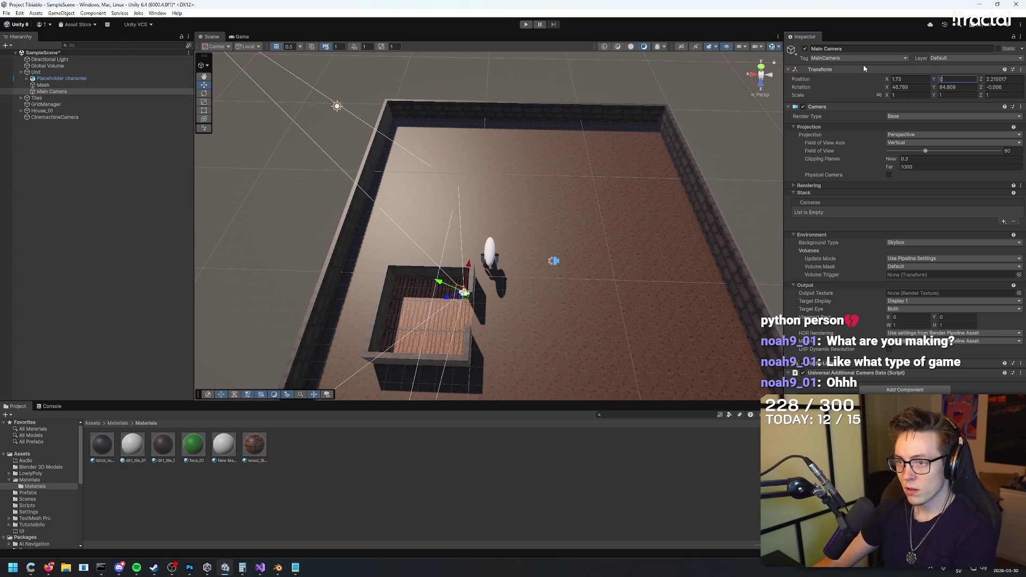
pyautogui.scroll(8, 781, 181)
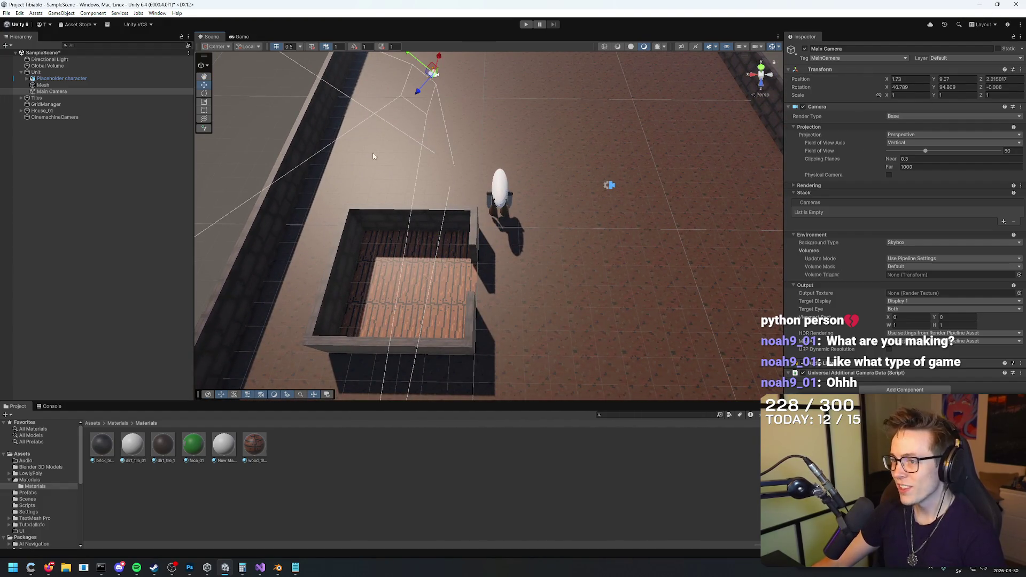
pyautogui.click(58, 67)
pyautogui.click(58, 72)
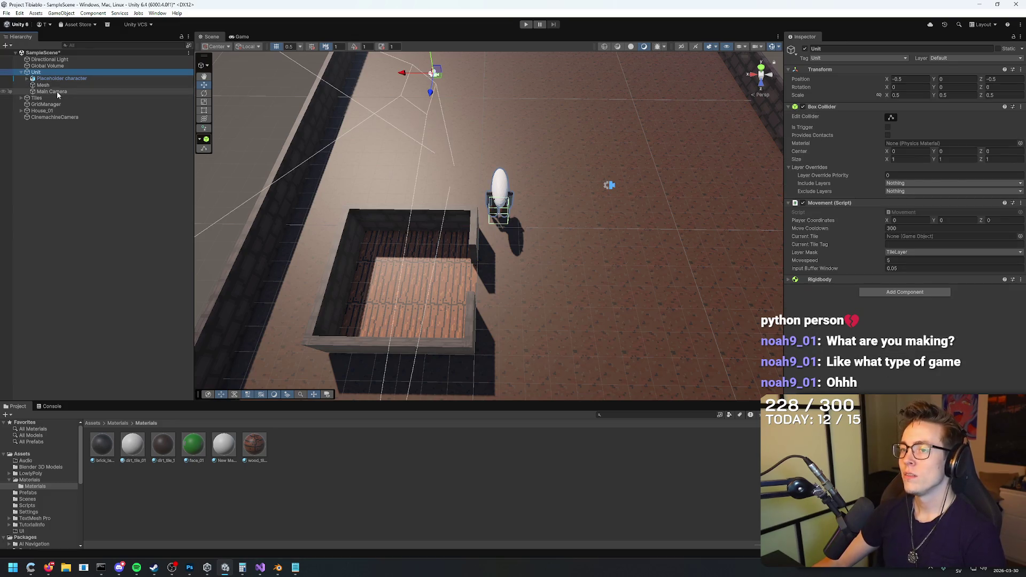
pyautogui.moveTo(57, 91); pyautogui.dragTo(66, 72)
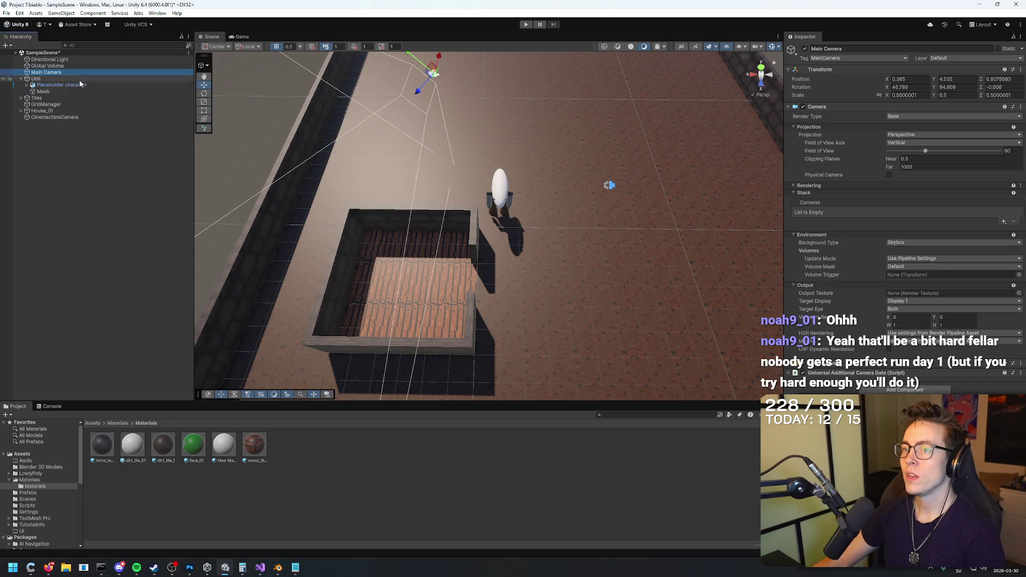
pyautogui.scroll(-4, 489, 224)
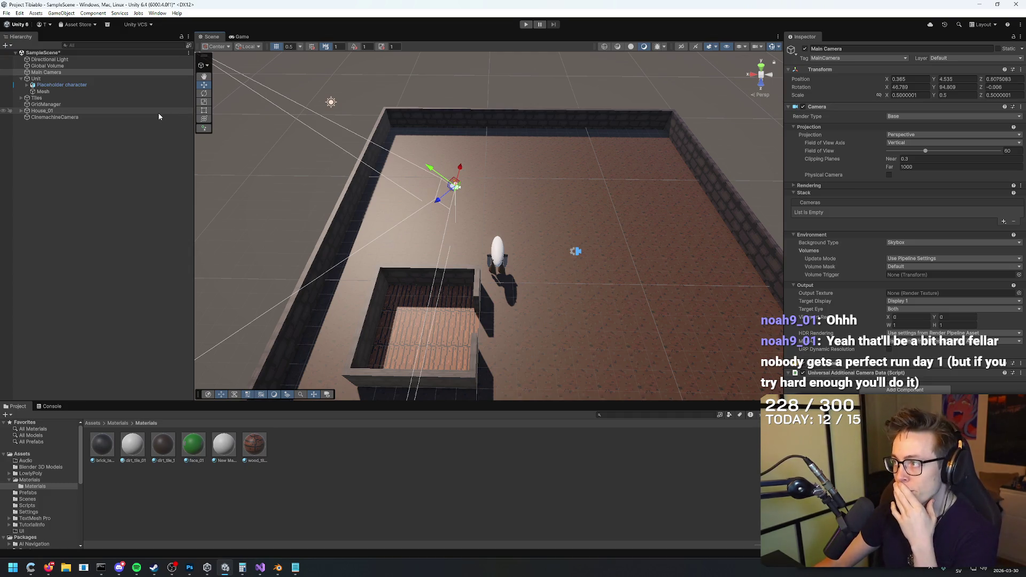
# Step: Set the Main Camera's position to -0.5, 0.2, -0.5, matching the Unit
pyautogui.click(44, 79)
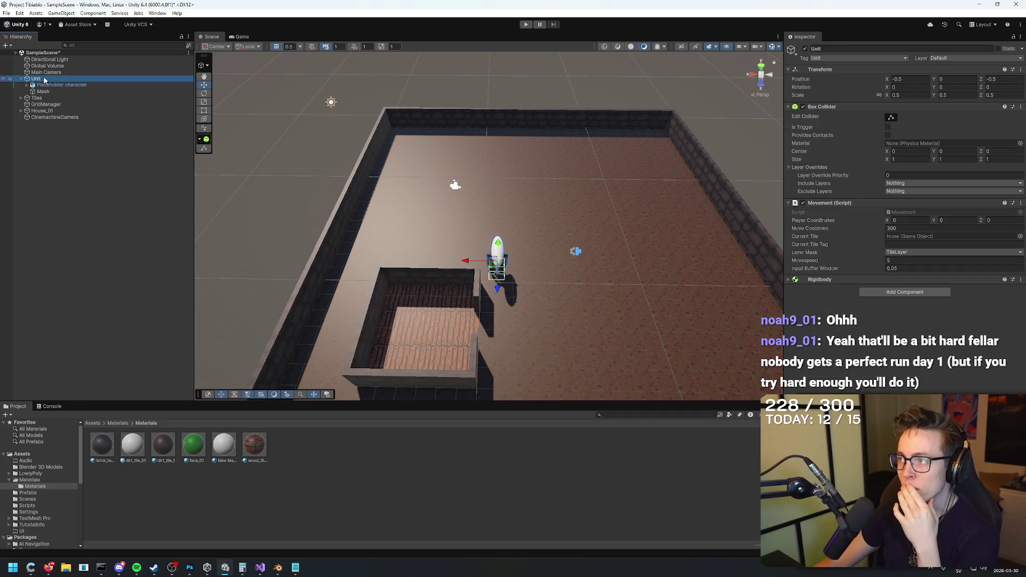
pyautogui.click(46, 73)
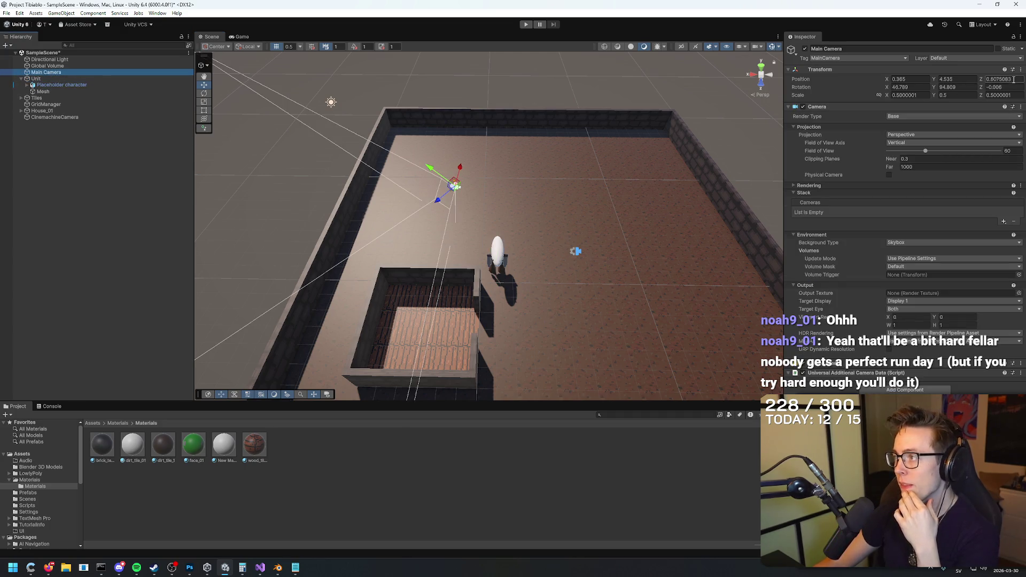
pyautogui.click(1014, 80)
pyautogui.write('-0.5')
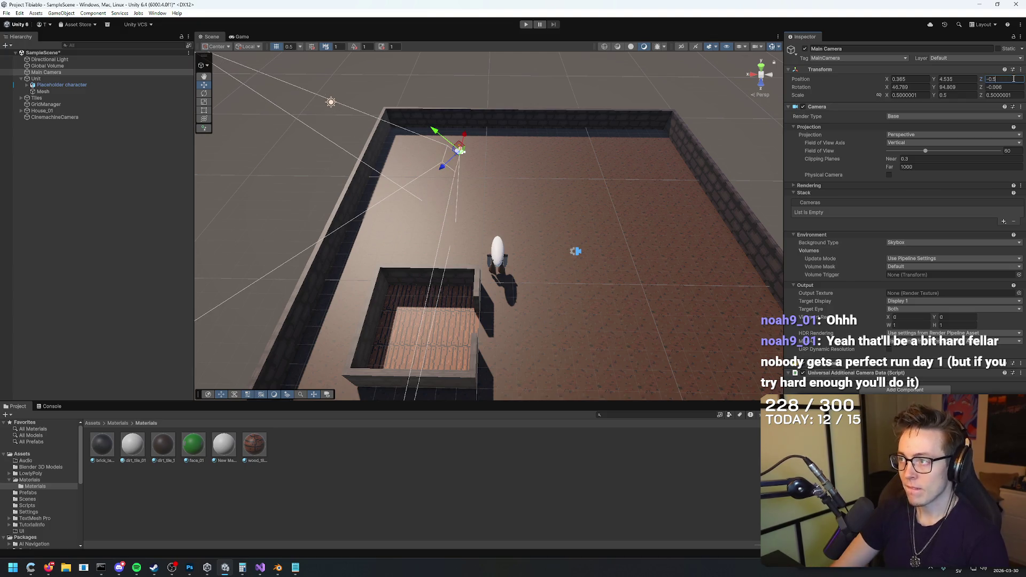
pyautogui.write('-0.5')
pyautogui.moveTo(587, 144)
pyautogui.mouseDown()
pyautogui.moveTo(691, 144)
pyautogui.moveTo(684, 151)
pyautogui.moveTo(748, 129)
pyautogui.mouseUp()
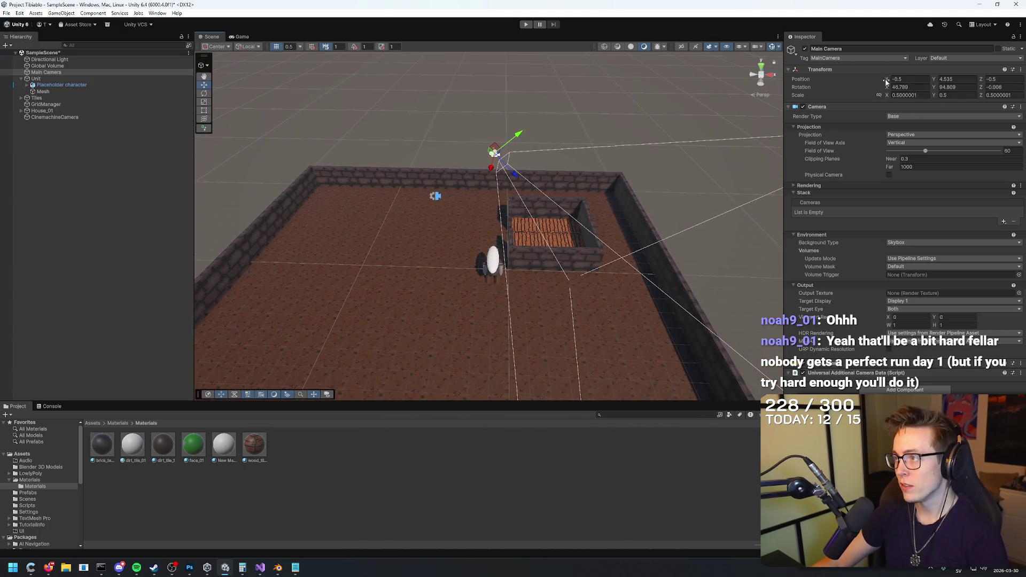
pyautogui.moveTo(937, 81)
pyautogui.mouseDown()
pyautogui.moveTo(651, 168)
pyautogui.moveTo(785, 188)
pyautogui.moveTo(834, 139)
pyautogui.mouseUp()
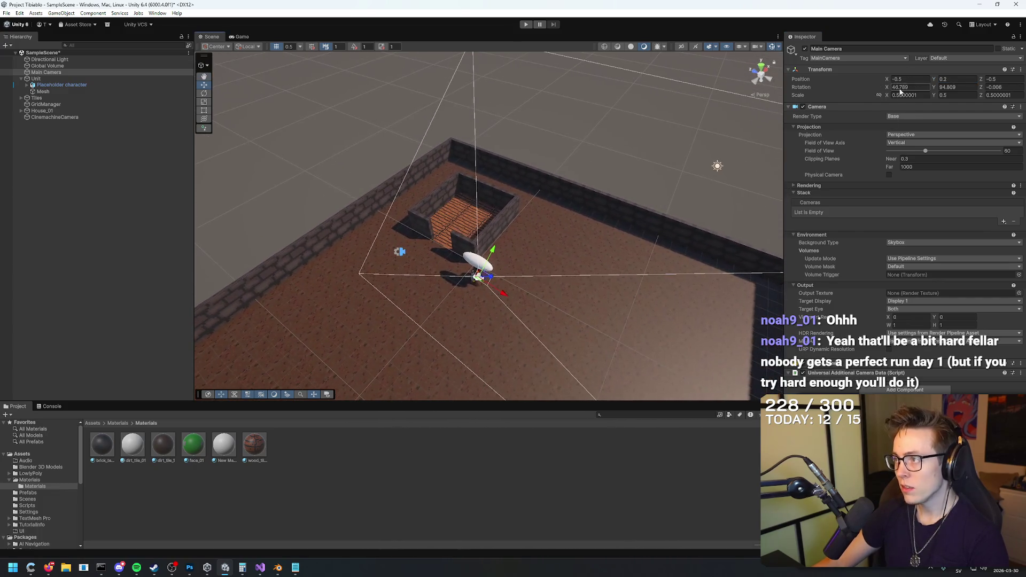
pyautogui.moveTo(981, 79)
pyautogui.mouseDown()
pyautogui.moveTo(997, 74)
pyautogui.moveTo(957, 81)
pyautogui.mouseUp()
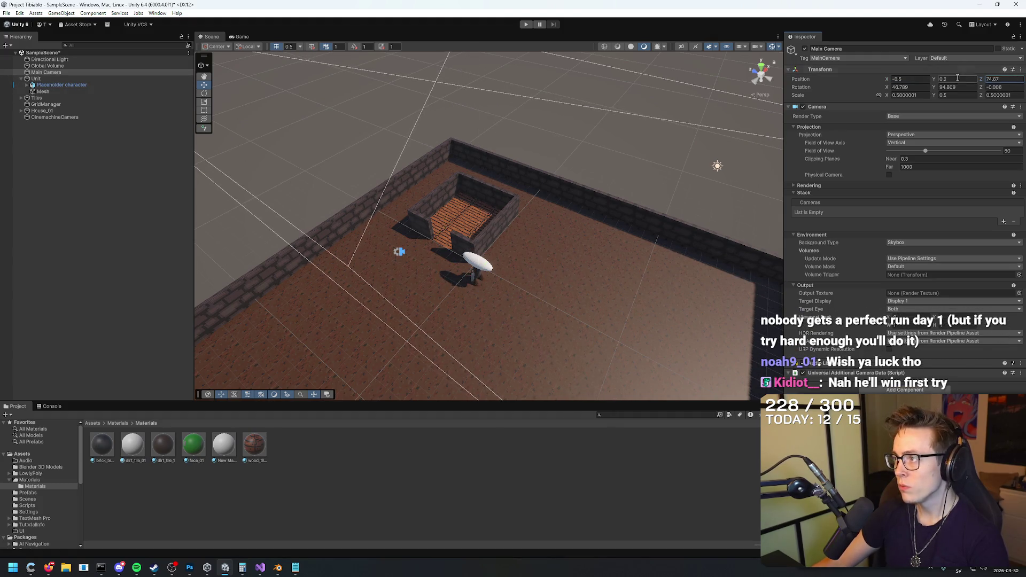
pyautogui.hotkey('ctrl', 'z')
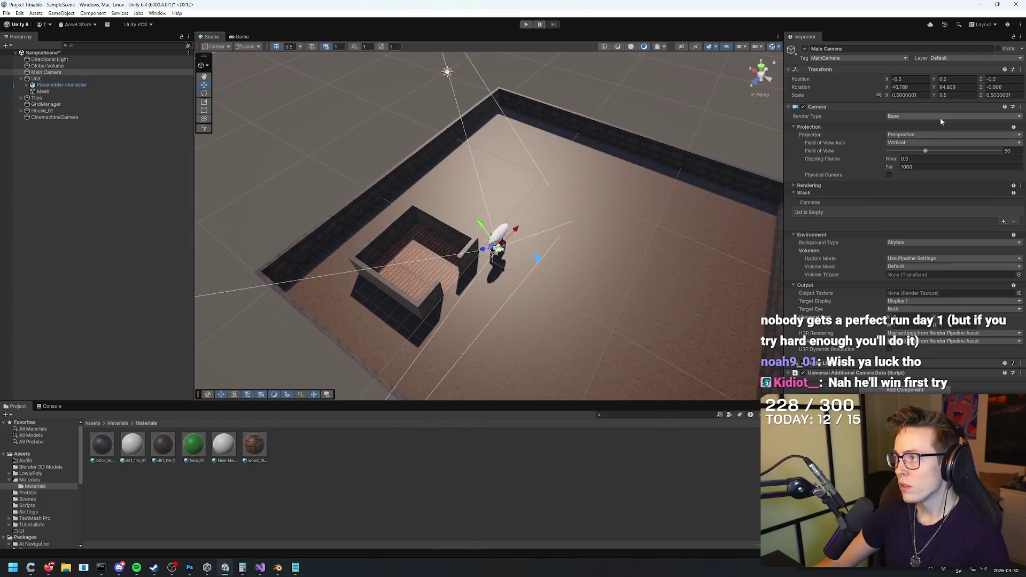
# Step: Zero the Main Camera's rotation on all three axes
pyautogui.write('0')
pyautogui.press('Tab')
pyautogui.write('0')
pyautogui.press('Return')
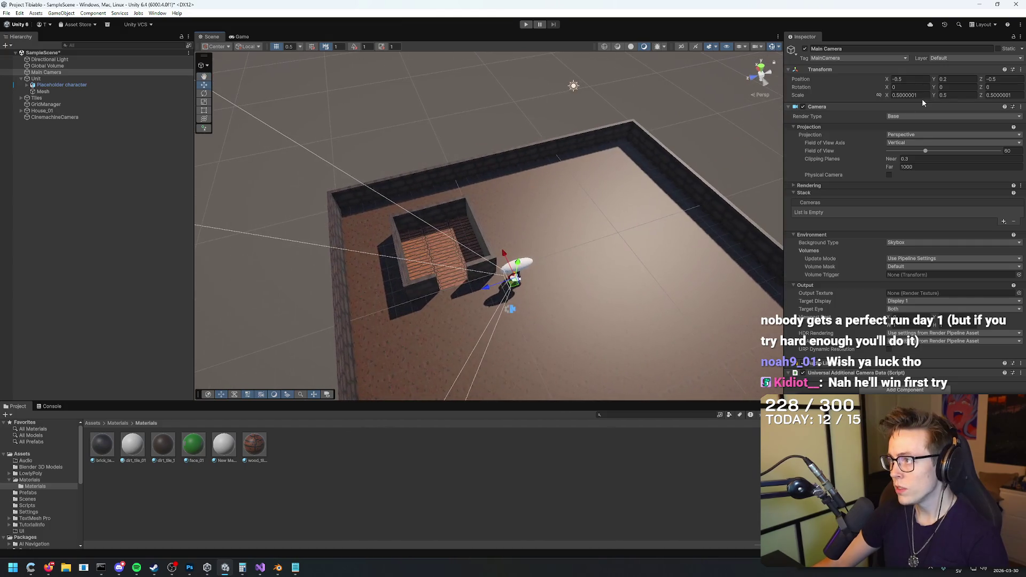
pyautogui.click(924, 79)
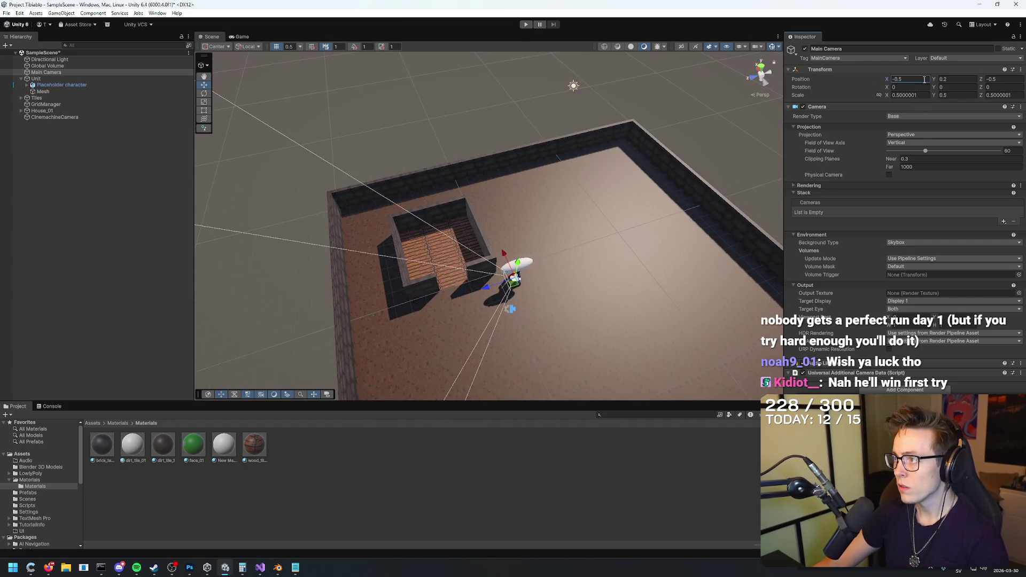
# Step: Try Z -5.6, undo it, and raise the Main Camera to about Y 4.68
pyautogui.press('Tab')
pyautogui.press('Tab')
pyautogui.write('-5.6')
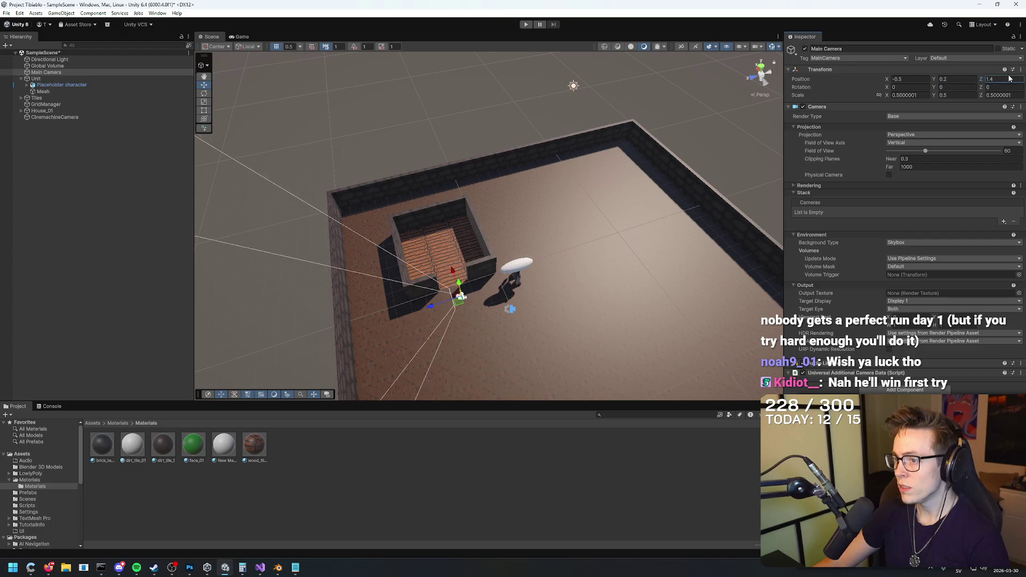
pyautogui.moveTo(748, 166); pyautogui.dragTo(762, 159)
pyautogui.hotkey('ctrl', 'z')
pyautogui.click(956, 79)
pyautogui.moveTo(960, 76)
pyautogui.mouseDown()
pyautogui.moveTo(994, 63)
pyautogui.moveTo(964, 78)
pyautogui.moveTo(978, 78)
pyautogui.mouseUp()
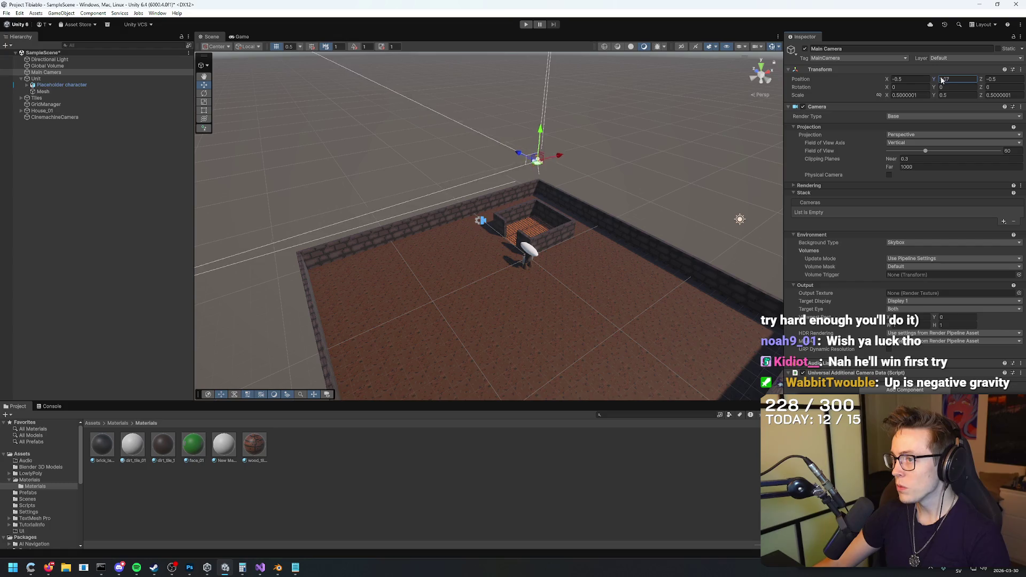
pyautogui.moveTo(748, 91)
pyautogui.mouseDown()
pyautogui.moveTo(722, 94)
pyautogui.moveTo(720, 130)
pyautogui.mouseUp()
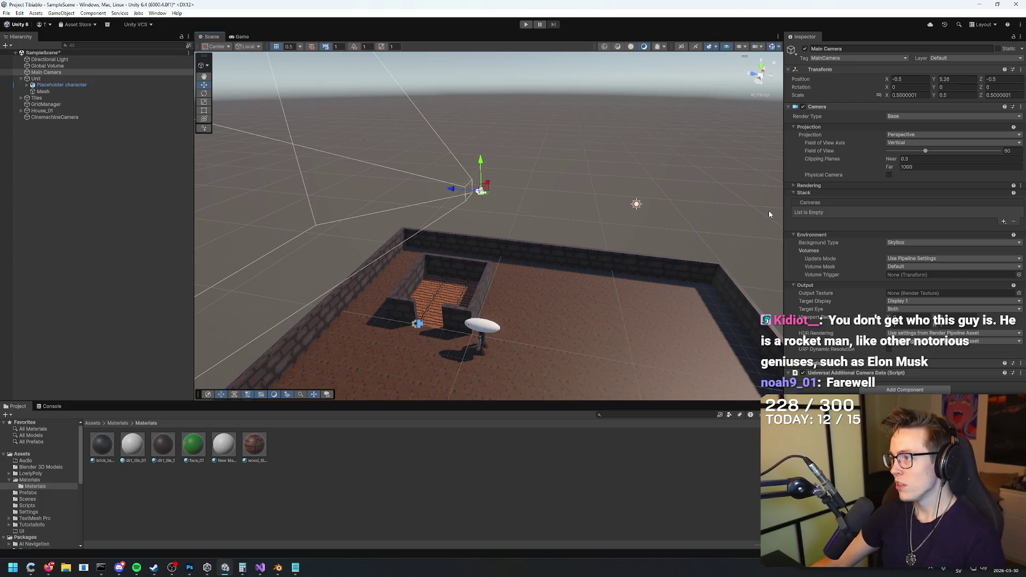
# Step: Pull the camera back to Z -4.45 and tilt it down to X rotation 32.42
pyautogui.moveTo(887, 83); pyautogui.dragTo(909, 73)
pyautogui.hotkey('ctrl', 'z')
pyautogui.moveTo(979, 78)
pyautogui.mouseDown()
pyautogui.moveTo(915, 76)
pyautogui.moveTo(930, 80)
pyautogui.mouseUp()
pyautogui.moveTo(587, 224)
pyautogui.mouseDown()
pyautogui.moveTo(587, 203)
pyautogui.moveTo(590, 240)
pyautogui.moveTo(575, 231)
pyautogui.moveTo(626, 136)
pyautogui.moveTo(623, 198)
pyautogui.moveTo(586, 194)
pyautogui.moveTo(596, 203)
pyautogui.mouseUp()
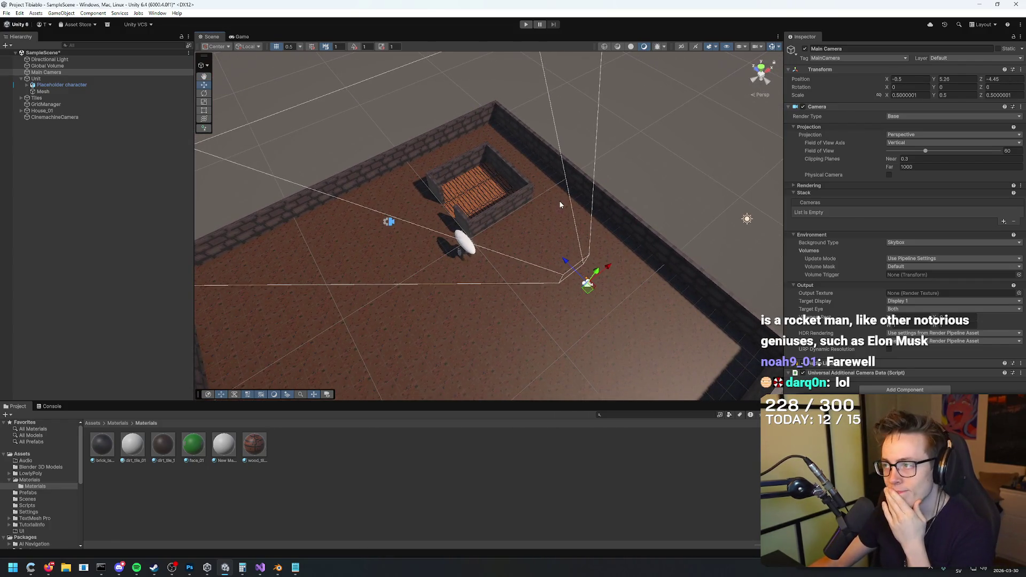
pyautogui.moveTo(885, 88)
pyautogui.mouseDown()
pyautogui.moveTo(605, 243)
pyautogui.moveTo(561, 283)
pyautogui.moveTo(449, 252)
pyautogui.moveTo(432, 214)
pyautogui.moveTo(396, 210)
pyautogui.moveTo(412, 166)
pyautogui.moveTo(422, 206)
pyautogui.moveTo(426, 171)
pyautogui.mouseUp()
pyautogui.moveTo(892, 90); pyautogui.dragTo(714, 74)
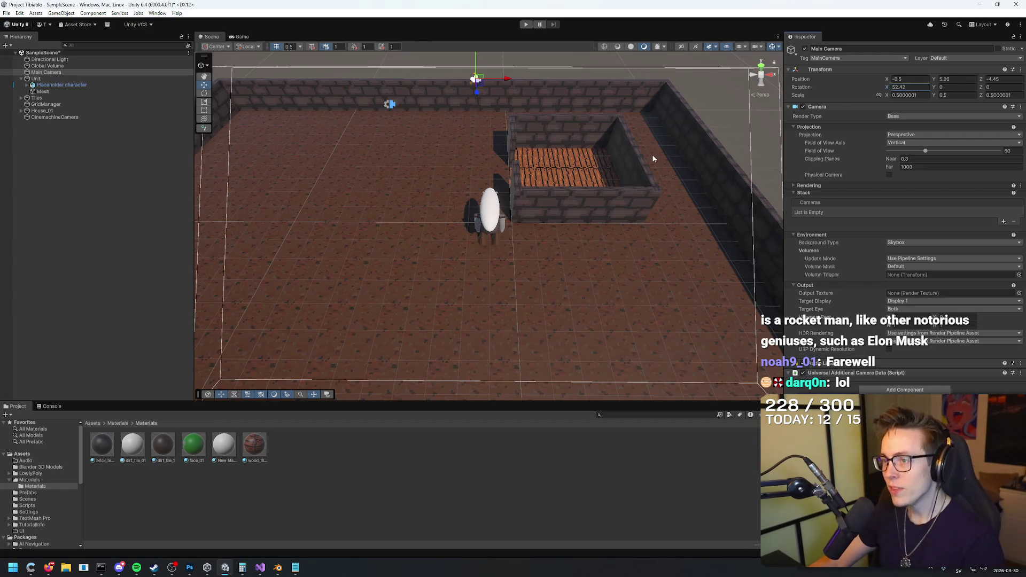
pyautogui.scroll(-5, 653, 157)
pyautogui.moveTo(653, 157)
pyautogui.mouseDown()
pyautogui.moveTo(799, 139)
pyautogui.moveTo(799, 101)
pyautogui.mouseUp()
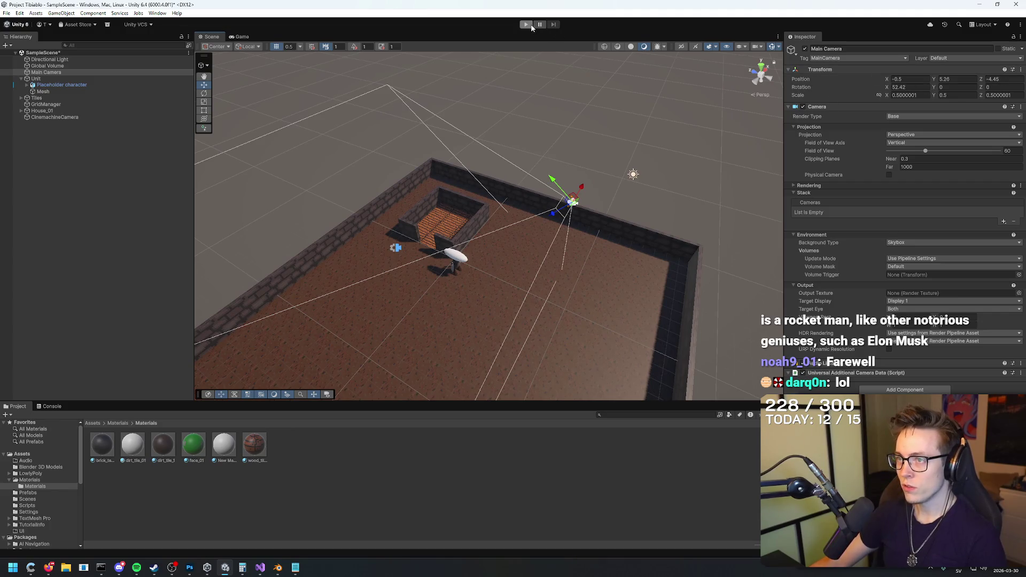
pyautogui.click(61, 12)
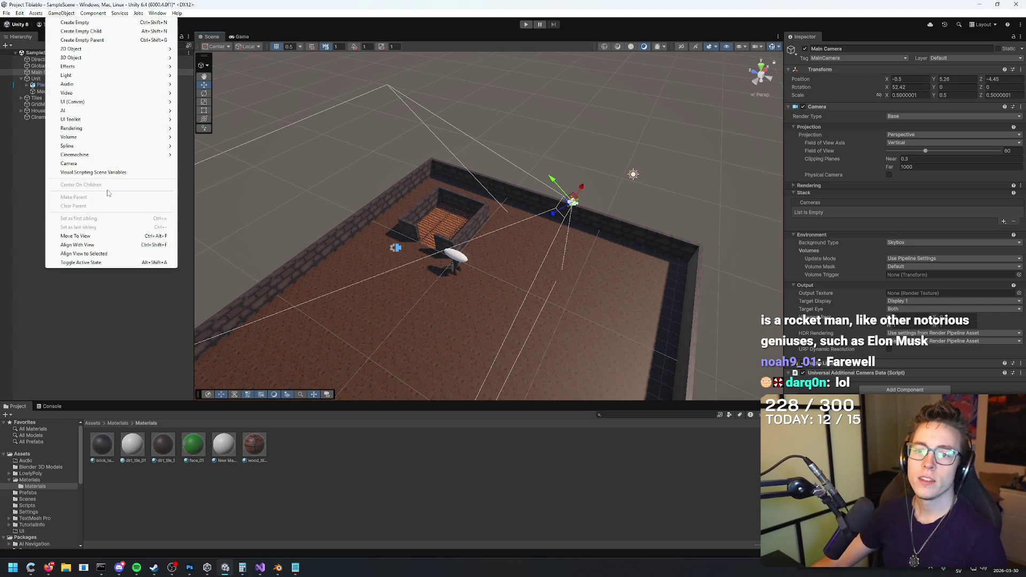
# Step: Add a Cinemachine 2D Camera, delete the original, and rename the new one CinemachineCamera
pyautogui.moveTo(121, 157)
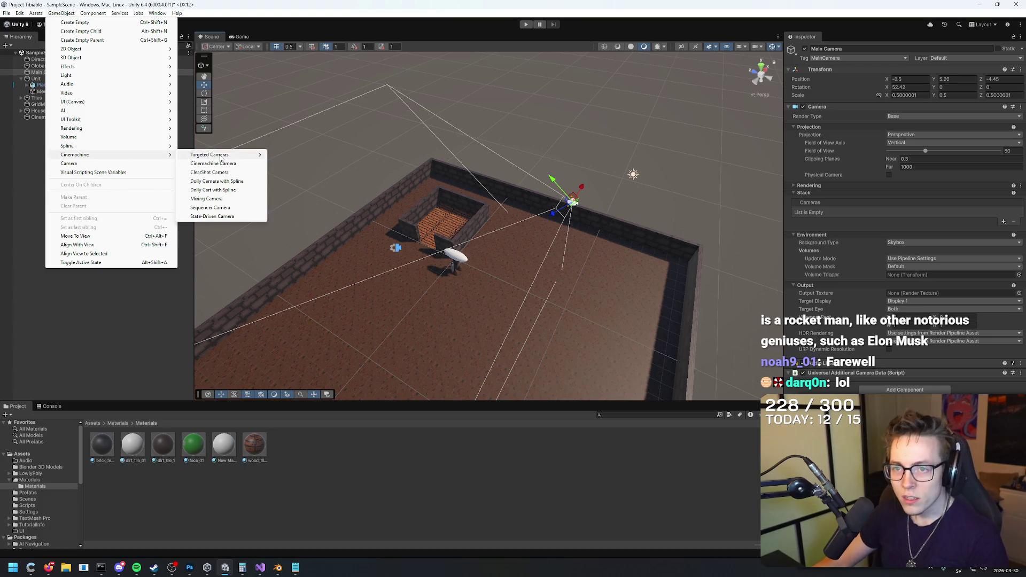
pyautogui.moveTo(229, 158)
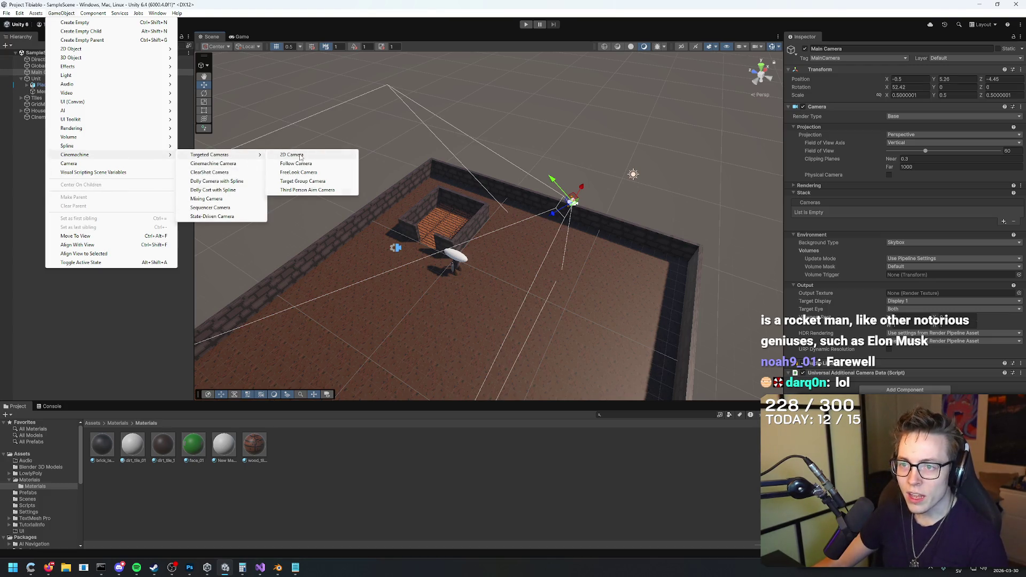
pyautogui.click(300, 155)
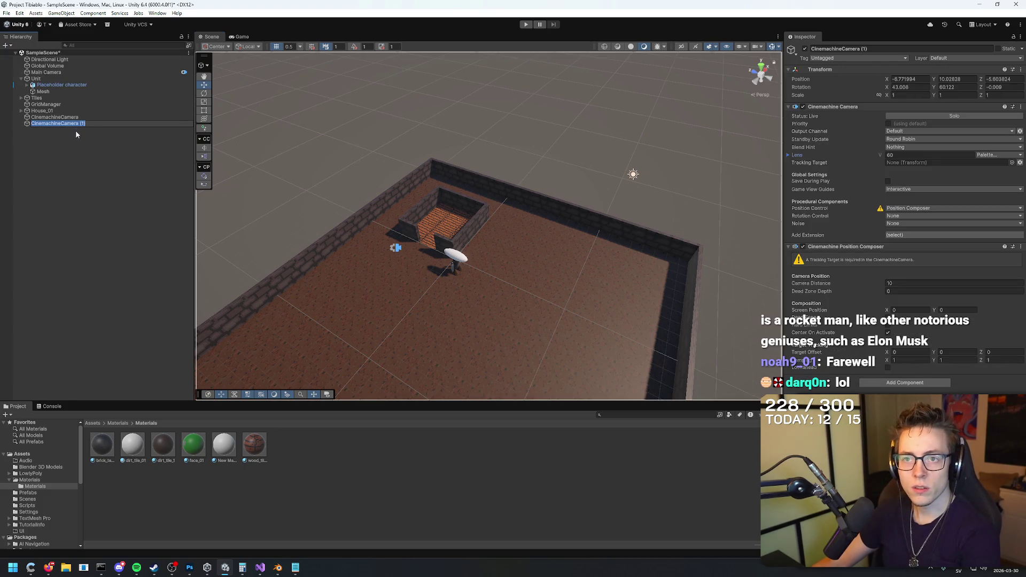
pyautogui.click(81, 117)
pyautogui.press('Delete')
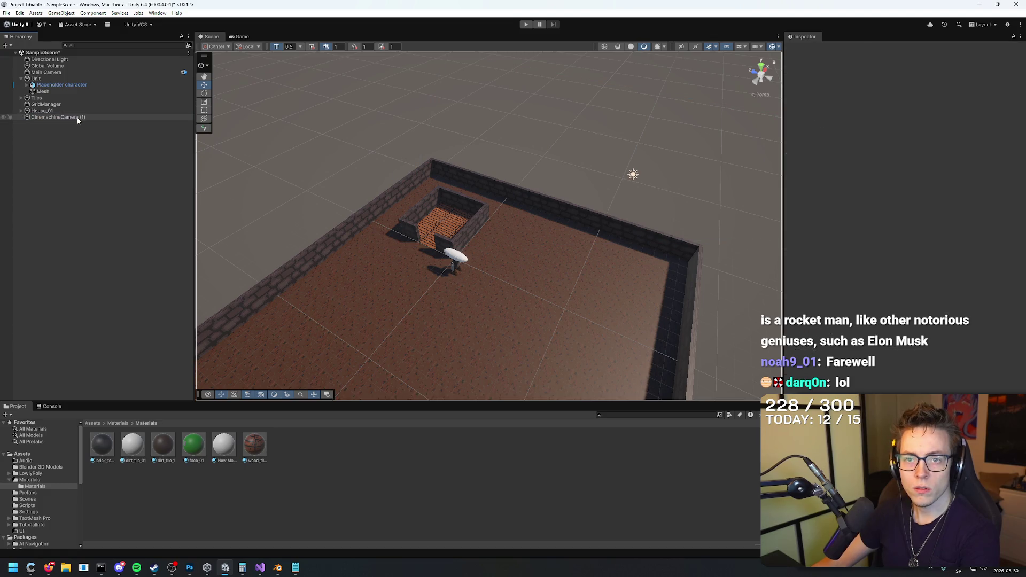
pyautogui.press('BackSpace')
pyautogui.press('BackSpace')
pyautogui.press('Return')
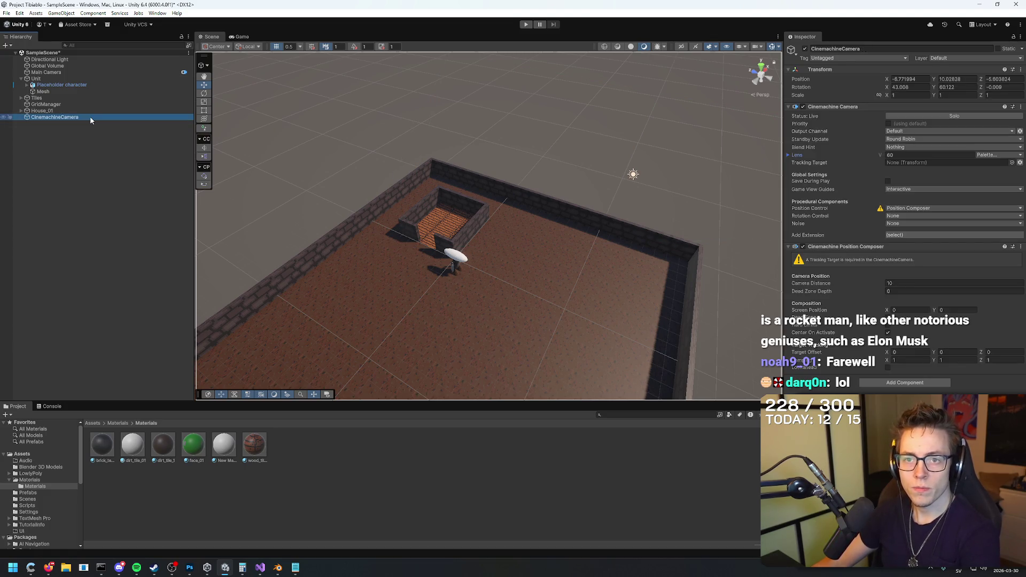
# Step: Assign the Unit as the Cinemachine camera's Tracking Target
pyautogui.moveTo(92, 94)
pyautogui.mouseDown()
pyautogui.moveTo(86, 85)
pyautogui.moveTo(1020, 95)
pyautogui.mouseUp()
pyautogui.moveTo(933, 179); pyautogui.dragTo(924, 163)
pyautogui.moveTo(675, 187); pyautogui.dragTo(509, 217)
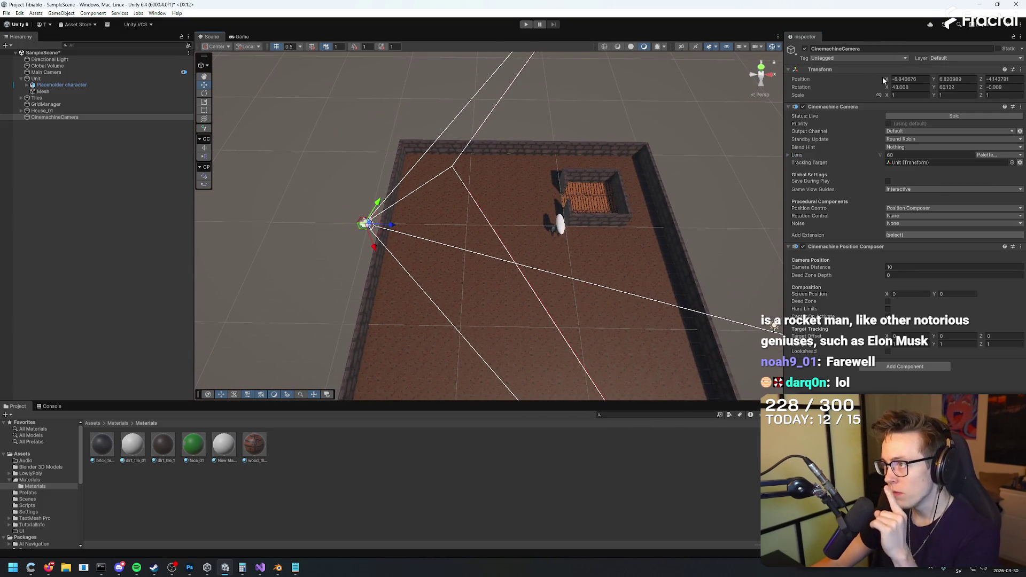
pyautogui.click(48, 72)
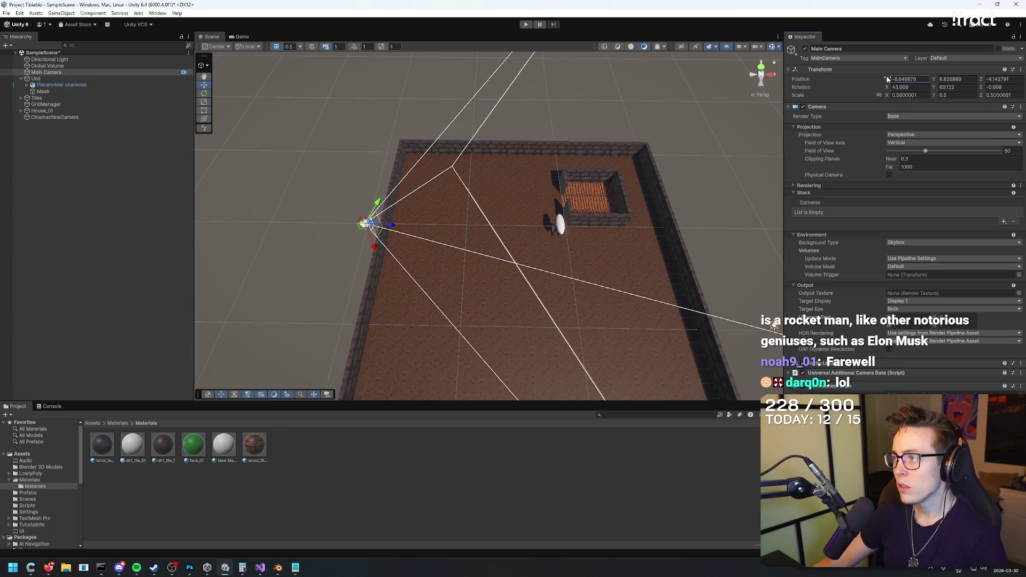
pyautogui.moveTo(742, 91); pyautogui.dragTo(640, 113)
pyautogui.click(629, 111)
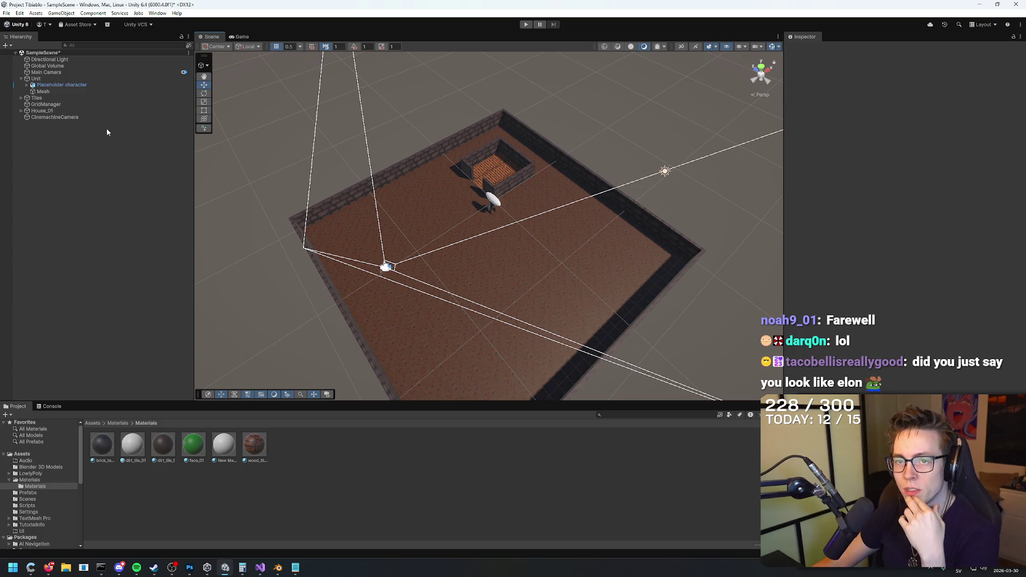
# Step: Set the Unit's X rotation to 0, then reselect the Main Camera's X rotation field
pyautogui.click(72, 78)
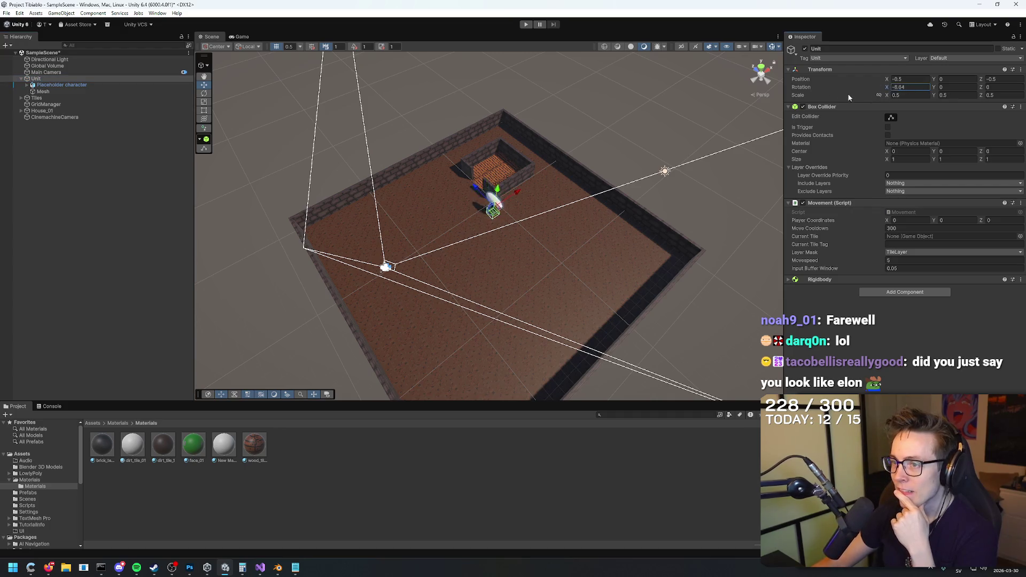
pyautogui.write('0')
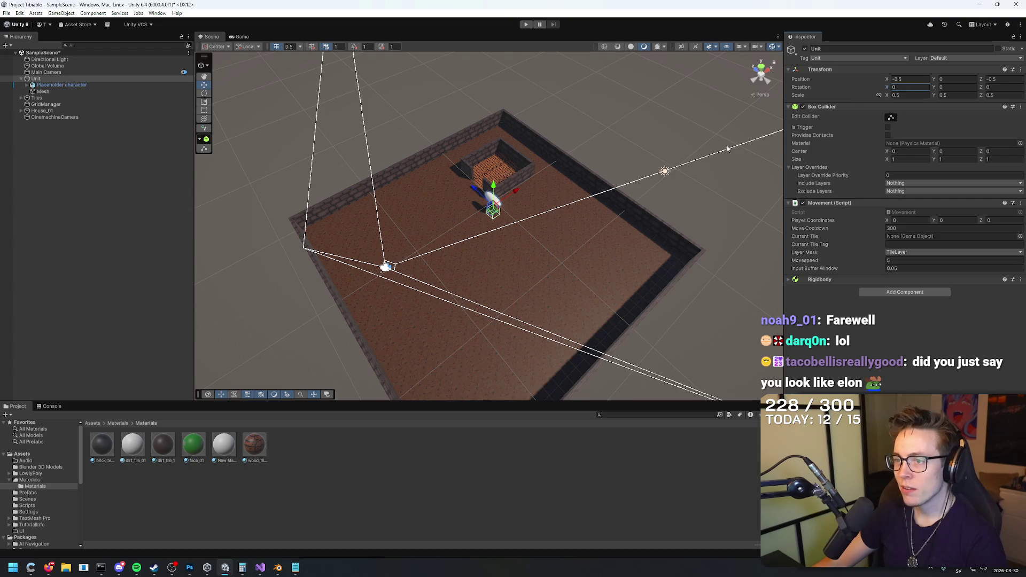
pyautogui.click(55, 72)
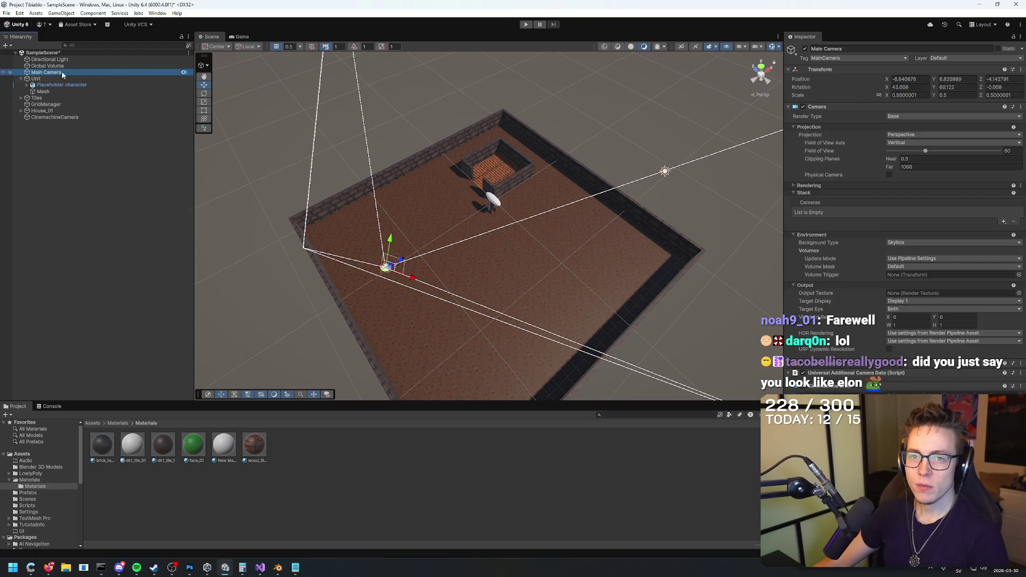
pyautogui.click(891, 87)
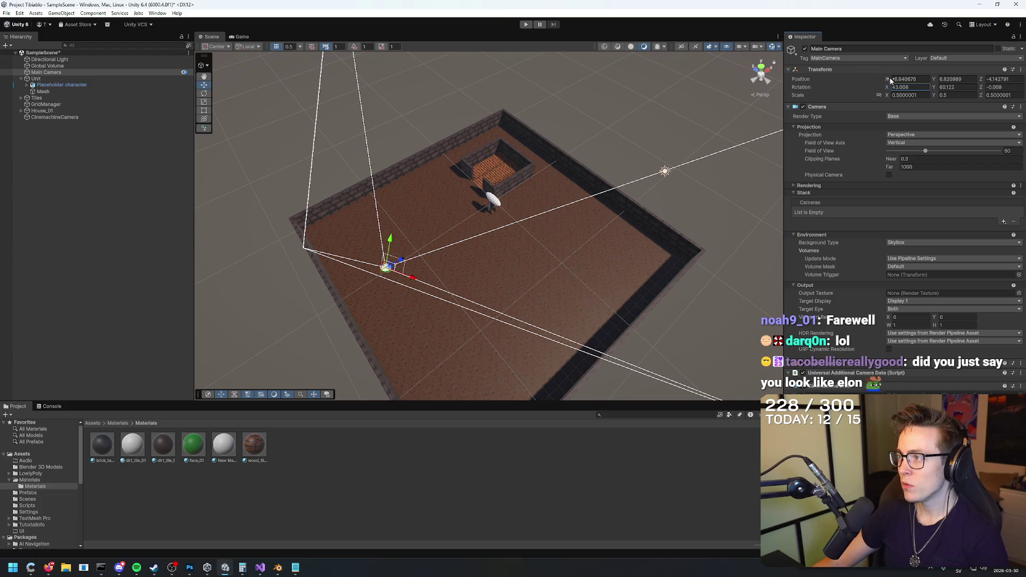
# Step: Switch to Gemini in the browser and start asking how to move the Cinemachine camera
pyautogui.click(136, 567)
pyautogui.click(225, 568)
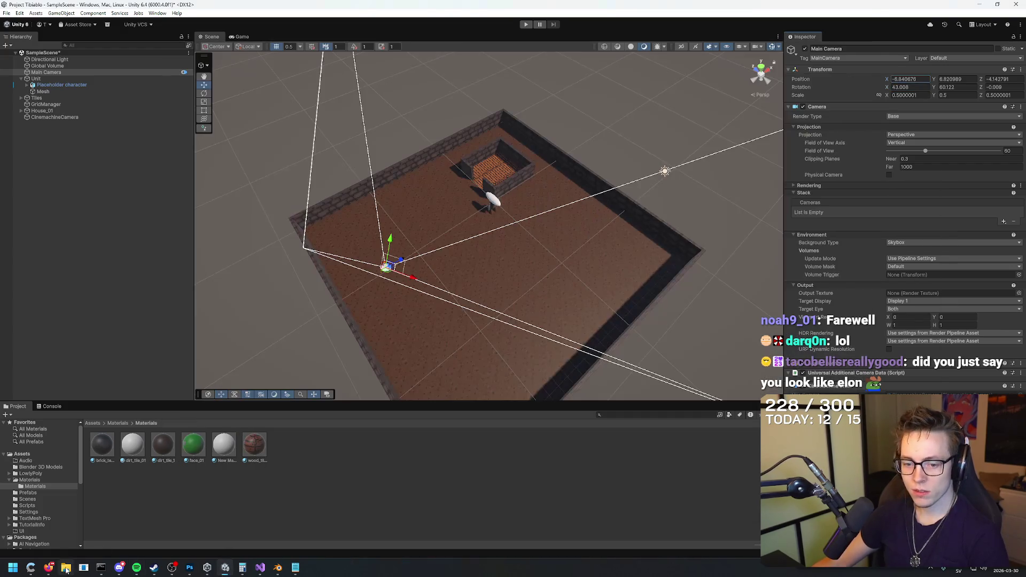
pyautogui.click(49, 568)
pyautogui.write('hOW DO')
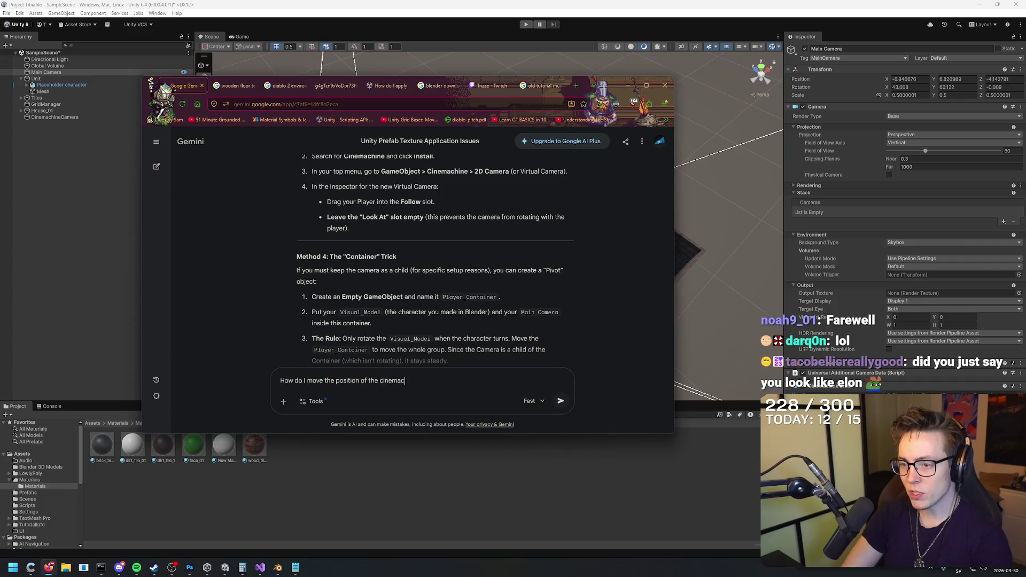
# Step: Ask Gemini how to move the Cinemachine camera and read its Follow Offset steps (Y 10, Z -10)
pyautogui.press('Return')
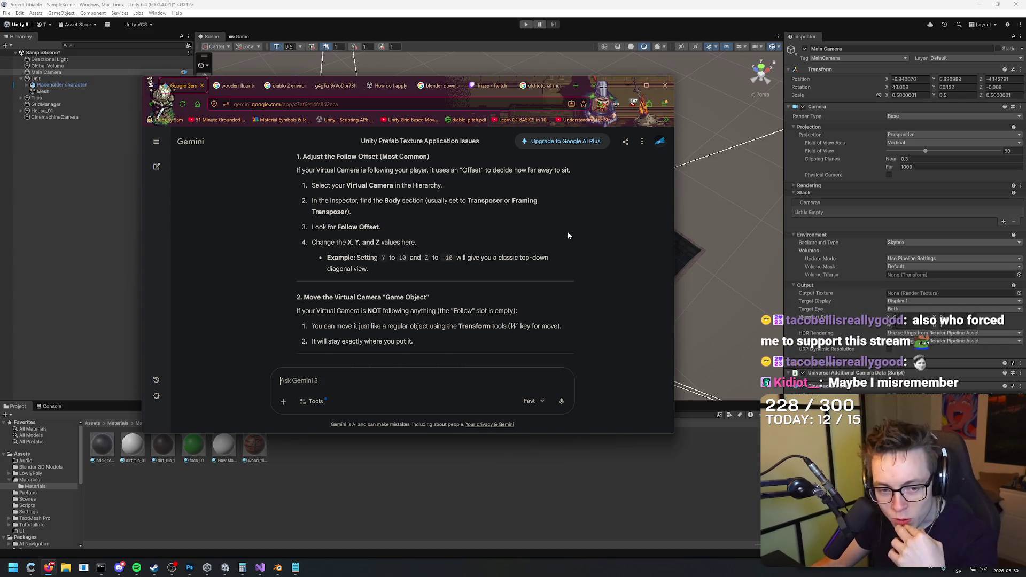
pyautogui.scroll(2, 608, 182)
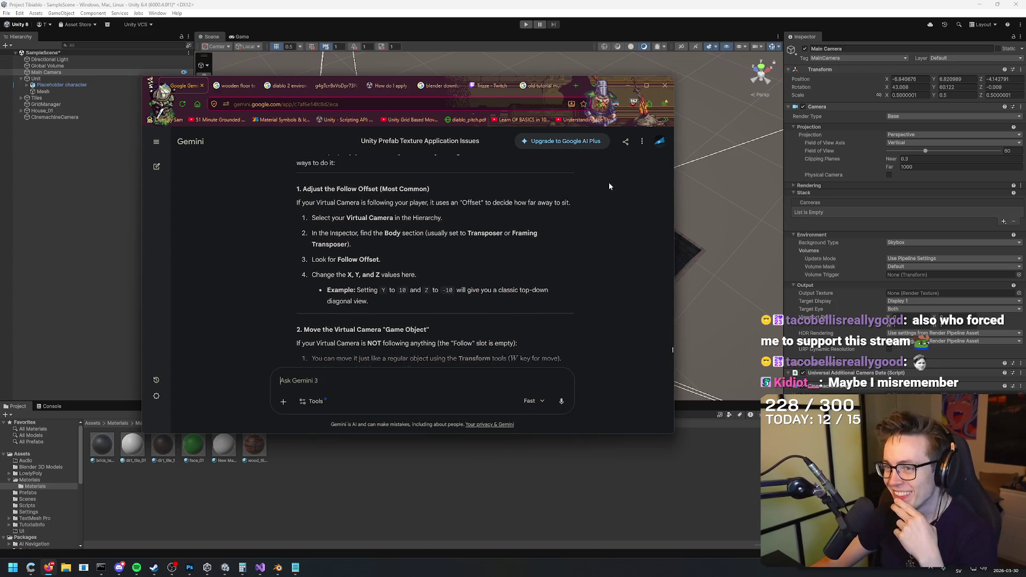
pyautogui.scroll(-2, 610, 181)
pyautogui.scroll(-2, 608, 185)
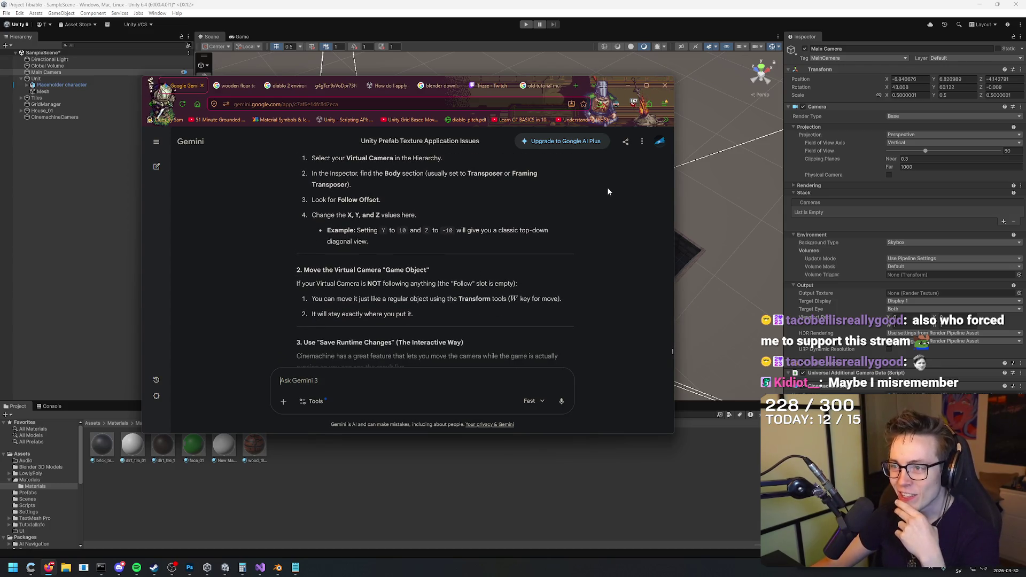
pyautogui.scroll(2, 609, 184)
pyautogui.scroll(1, 612, 190)
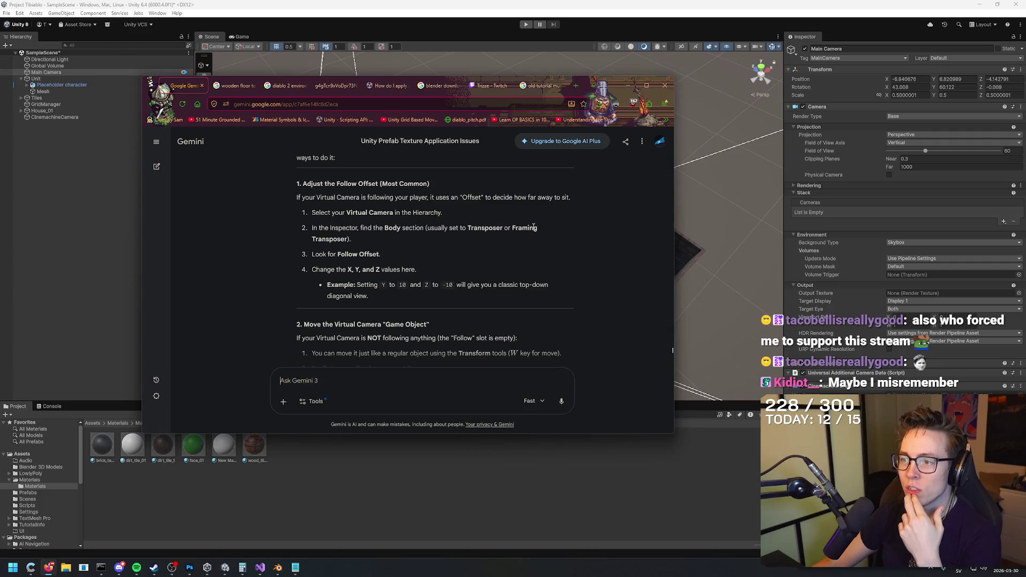
pyautogui.moveTo(289, 232)
pyautogui.mouseDown()
pyautogui.moveTo(480, 232)
pyautogui.moveTo(472, 247)
pyautogui.mouseUp()
pyautogui.click(471, 248)
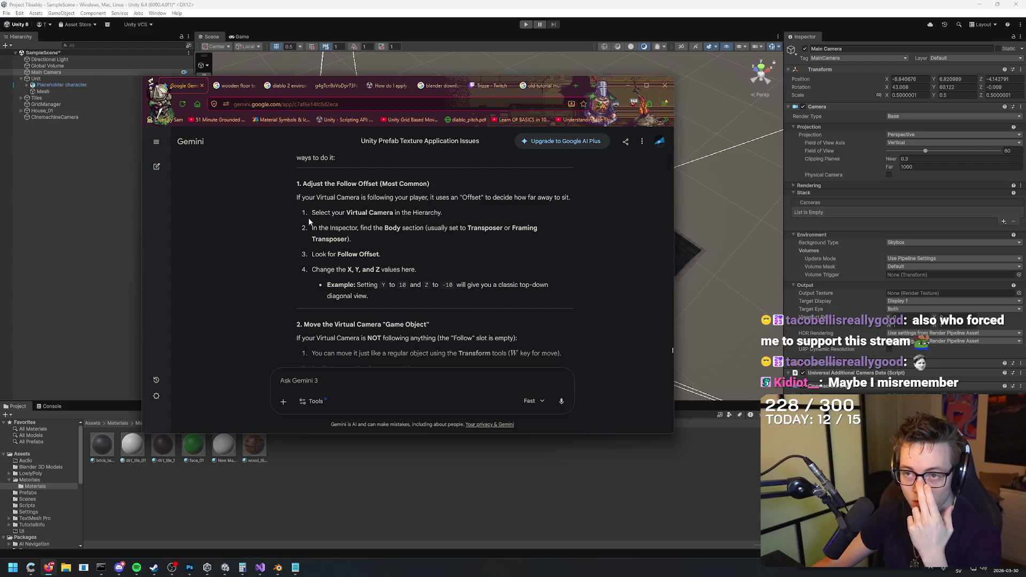
pyautogui.click(63, 72)
pyautogui.hotkey('alt', 'Tab')
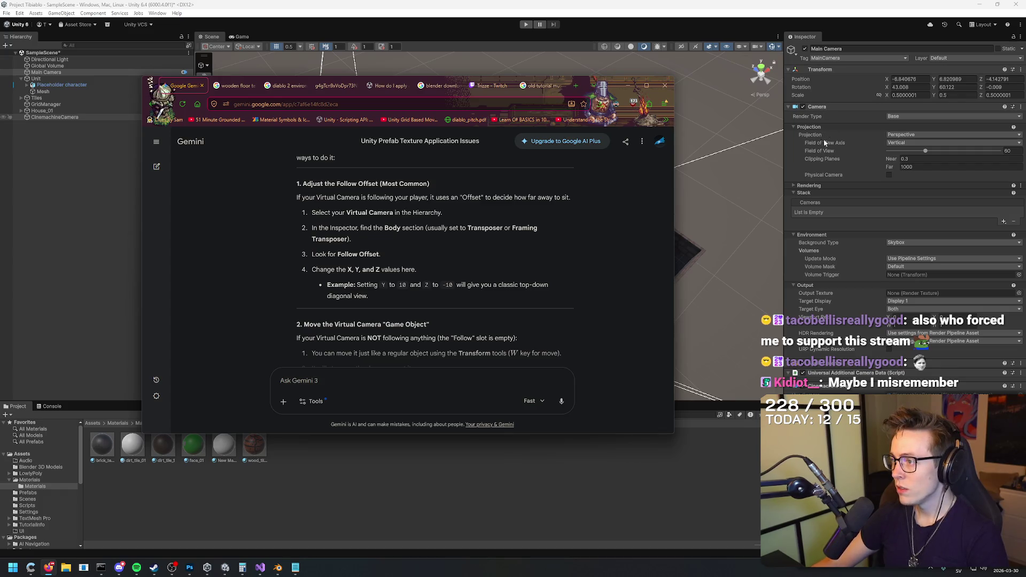
# Step: Collapse Main Camera's Rendering, Stack and Cinemachine Brain sections, keeping Render Type on Base
pyautogui.click(793, 185)
pyautogui.click(794, 185)
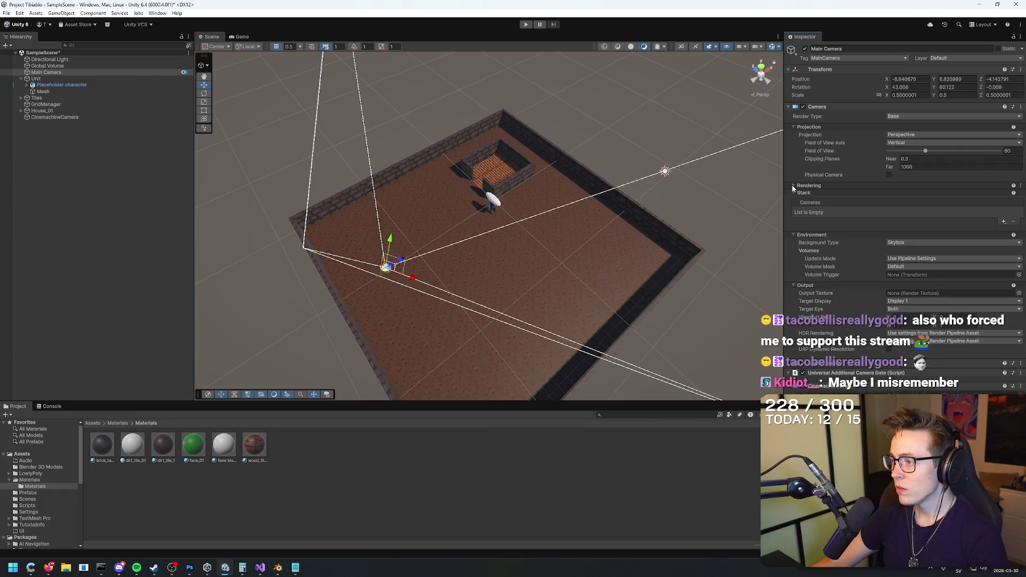
pyautogui.click(793, 193)
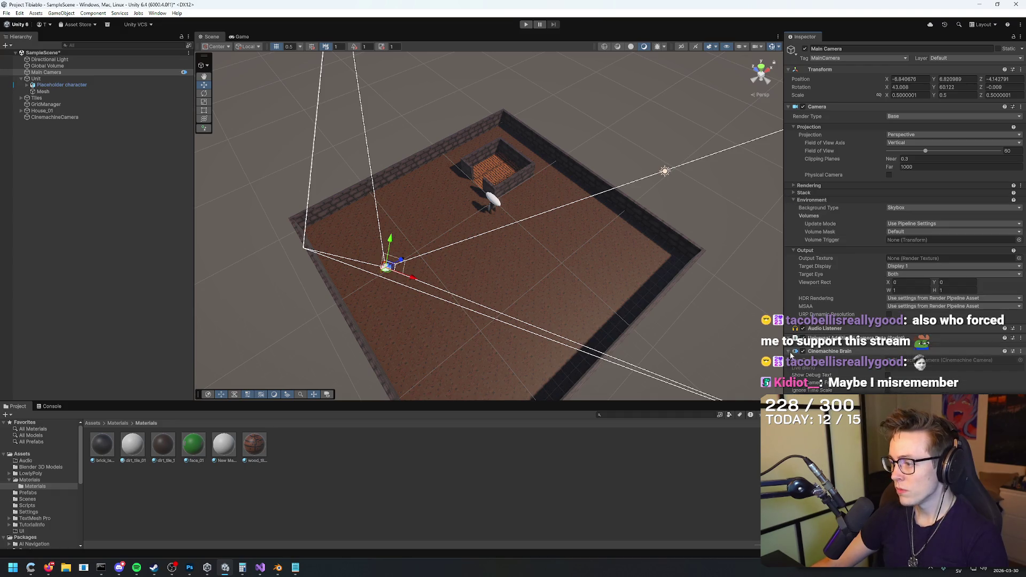
pyautogui.click(790, 352)
pyautogui.click(902, 117)
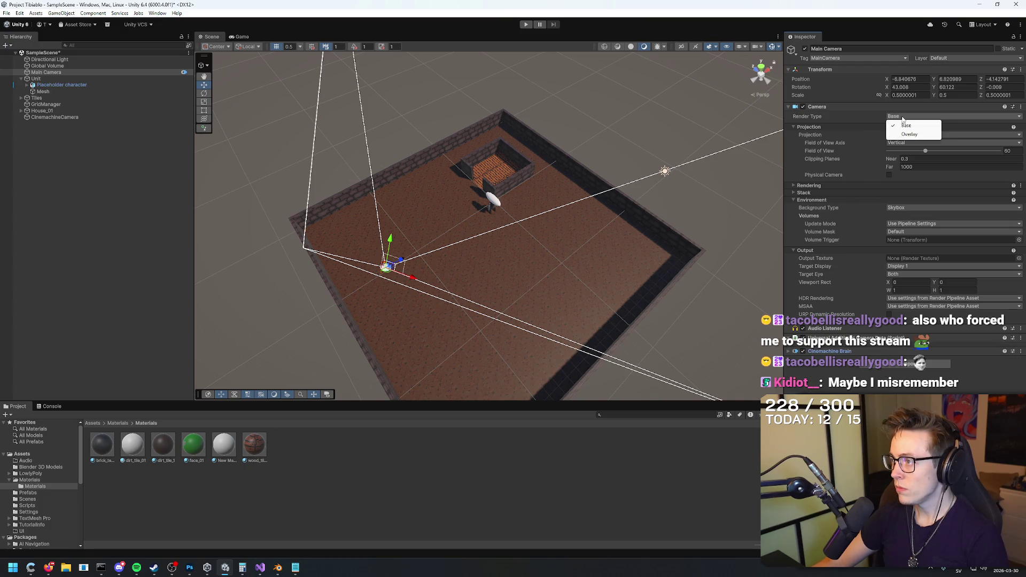
pyautogui.click(893, 117)
pyautogui.moveTo(673, 214); pyautogui.dragTo(642, 213)
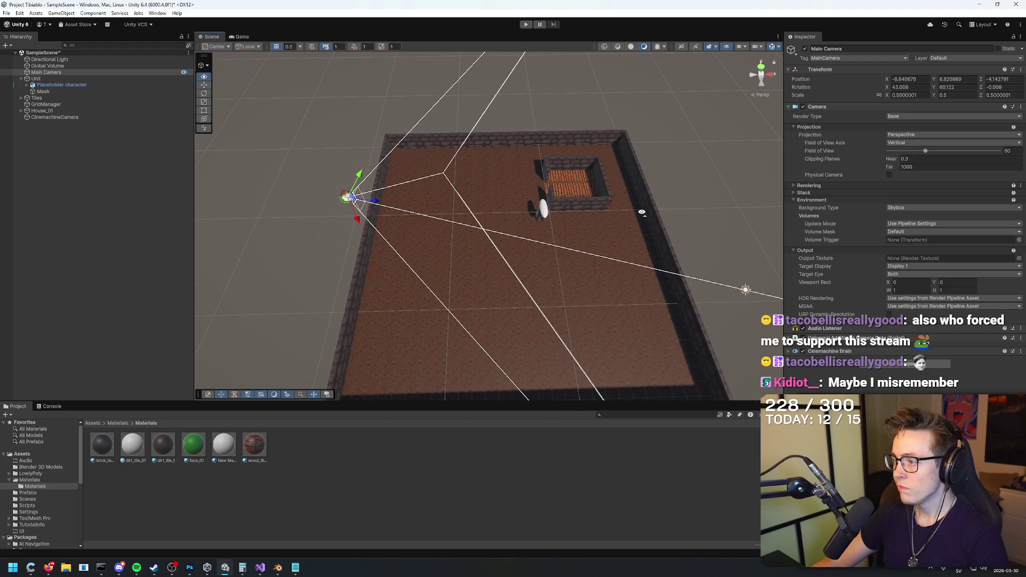
# Step: Test a narrower camera viewport width in Play mode, then restore the width to 1
pyautogui.moveTo(890, 288)
pyautogui.mouseDown()
pyautogui.moveTo(862, 277)
pyautogui.moveTo(895, 287)
pyautogui.moveTo(852, 295)
pyautogui.moveTo(892, 293)
pyautogui.moveTo(874, 283)
pyautogui.mouseUp()
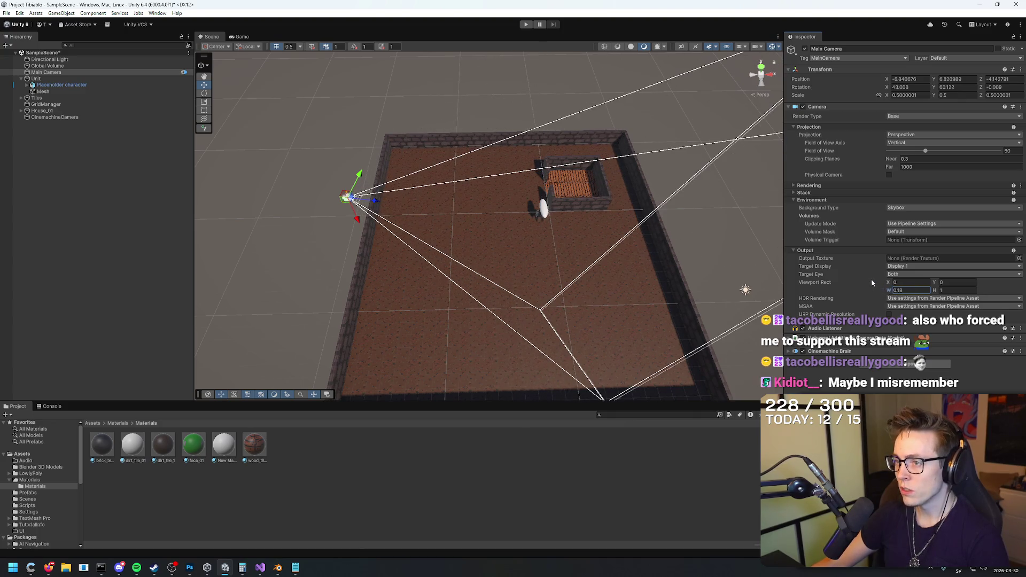
pyautogui.click(531, 24)
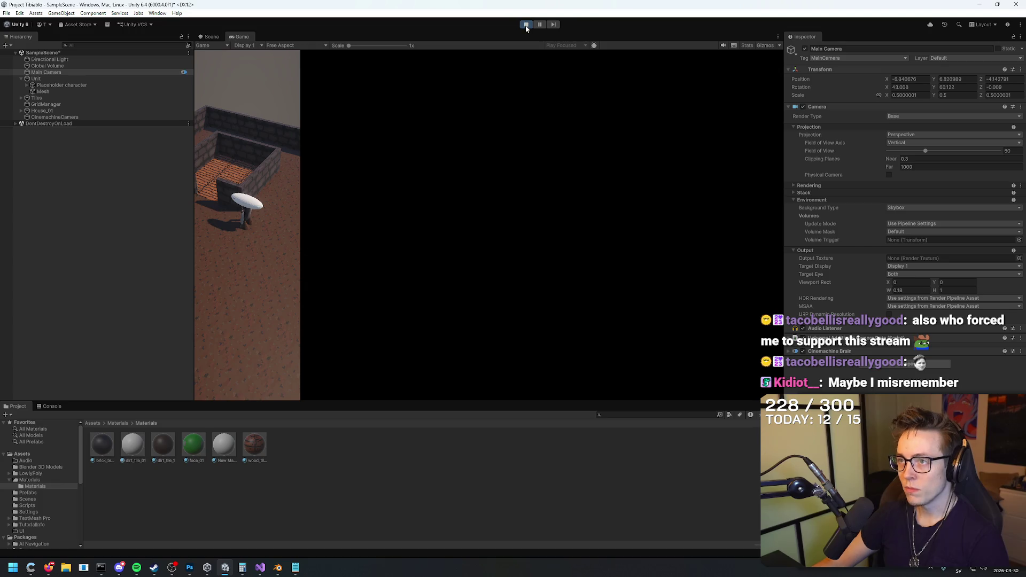
pyautogui.click(526, 25)
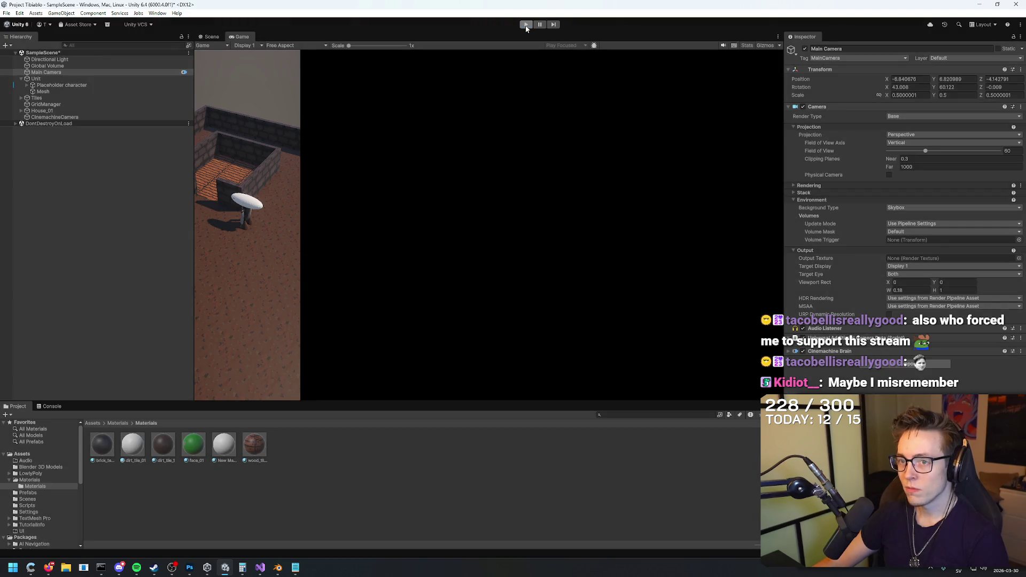
pyautogui.doubleClick(926, 290)
pyautogui.write('1')
pyautogui.press('Tab')
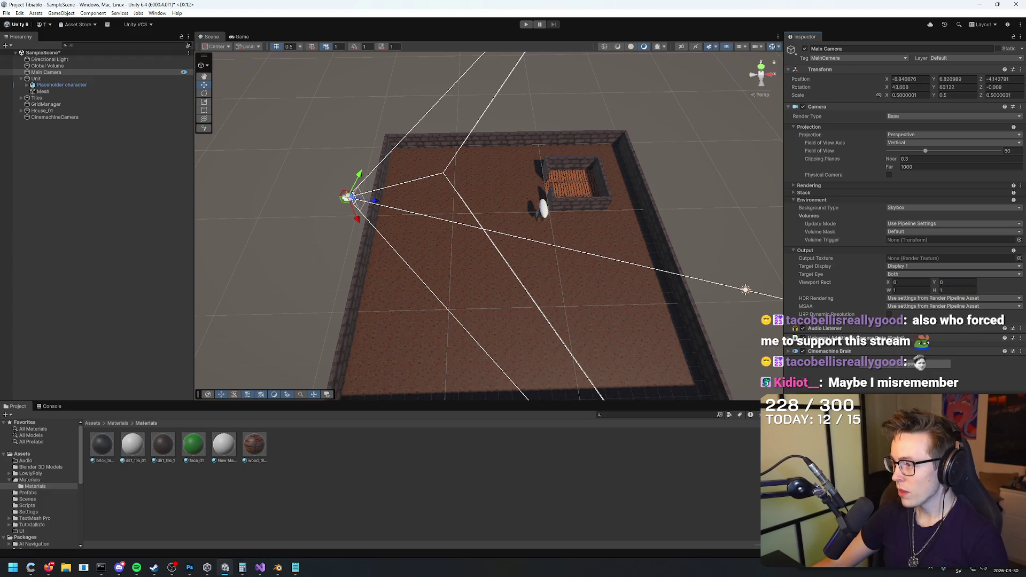
# Step: Try Target Display 2 and Target Eye None, then return to Display 1 and Both
pyautogui.click(903, 267)
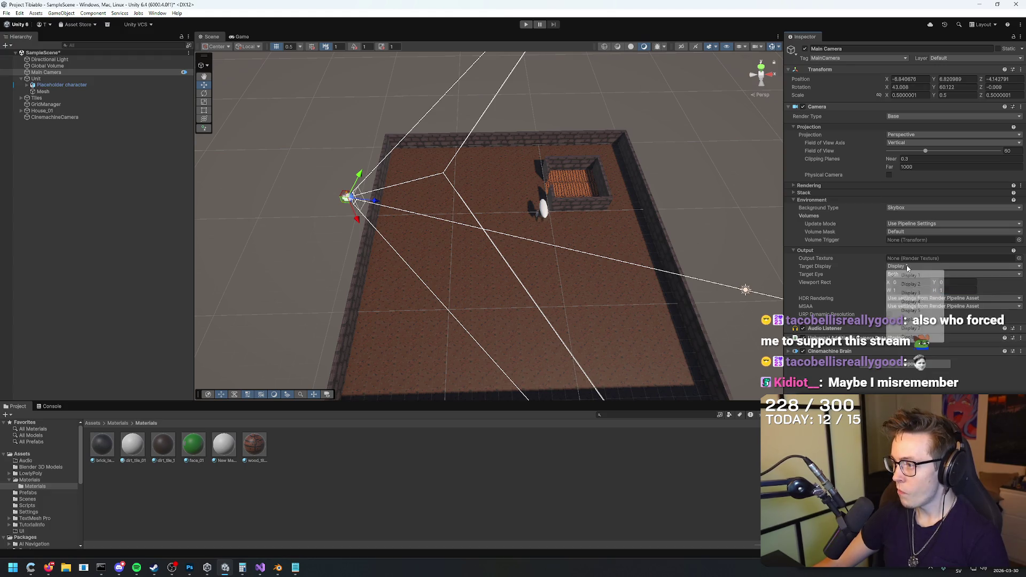
pyautogui.click(910, 284)
pyautogui.click(905, 267)
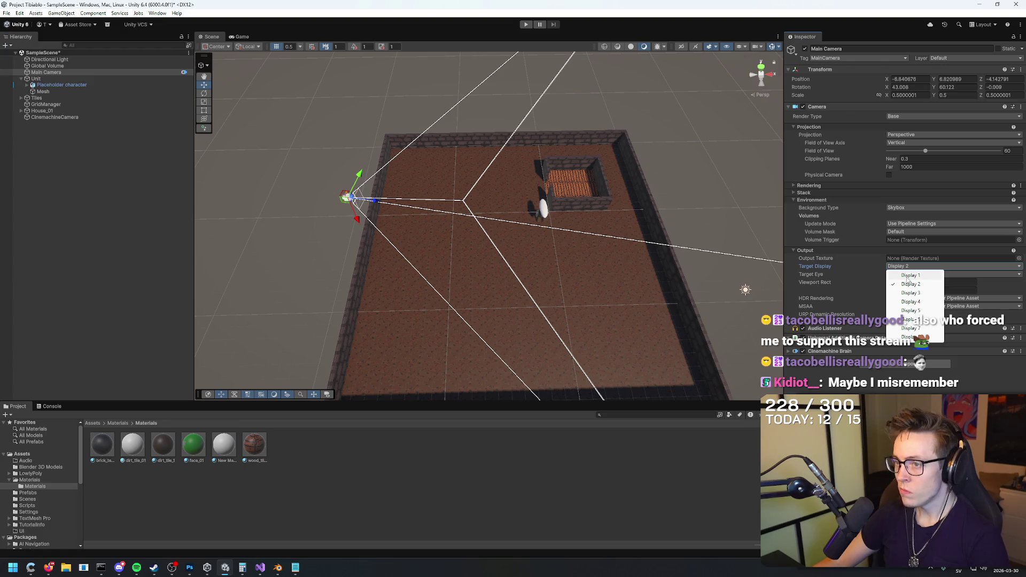
pyautogui.click(909, 276)
pyautogui.click(902, 273)
pyautogui.click(907, 283)
pyautogui.click(903, 274)
pyautogui.click(906, 292)
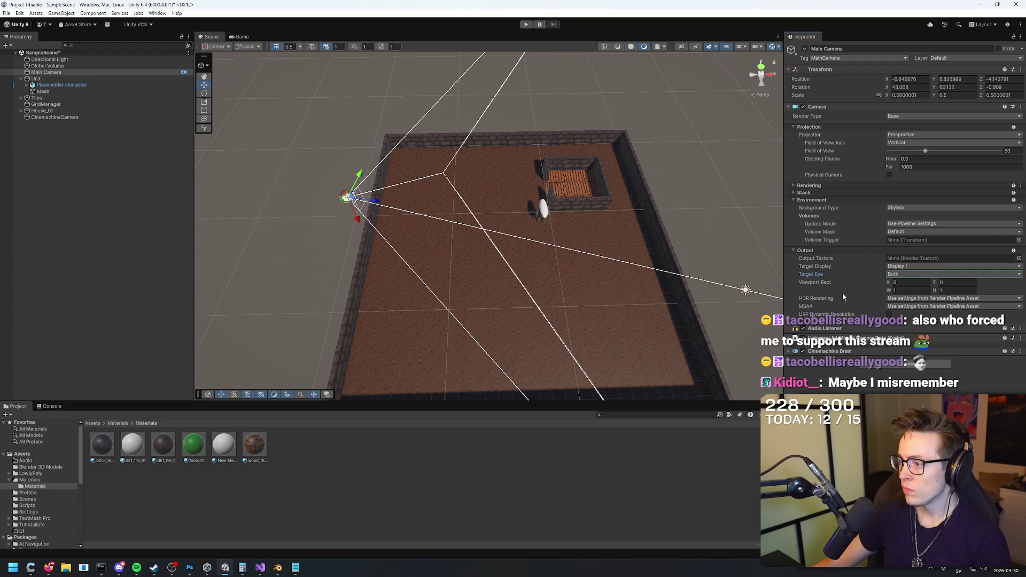
# Step: Switch Main Camera's Render Type to Overlay and back to Base, then select CinemachineCamera
pyautogui.click(895, 118)
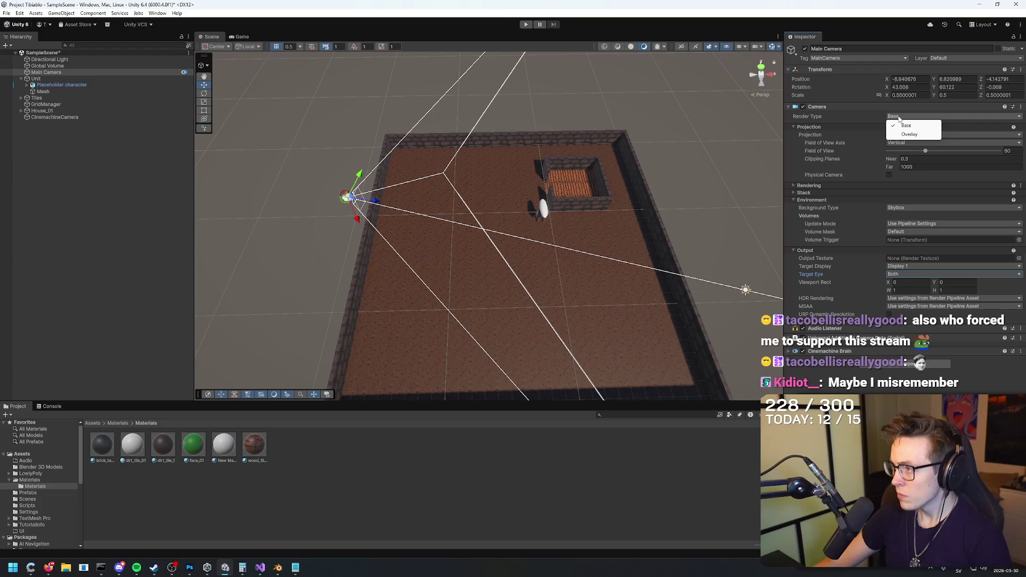
pyautogui.click(902, 133)
pyautogui.click(898, 117)
pyautogui.click(898, 125)
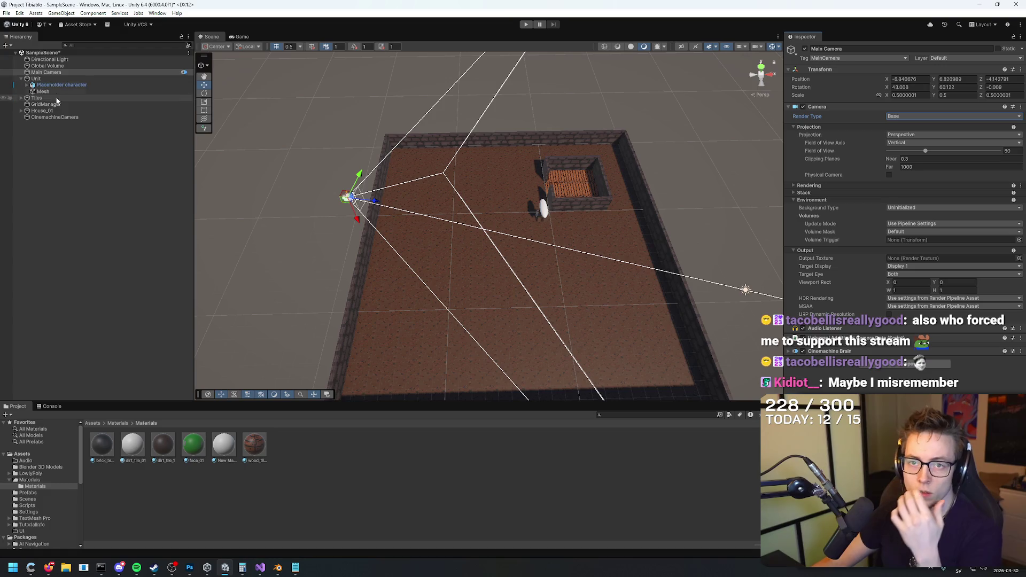
pyautogui.click(160, 117)
# Step: Try a downward tilt on CinemachineCamera, undo it, and enter X rotation 48.48
pyautogui.moveTo(887, 87); pyautogui.dragTo(997, 74)
pyautogui.hotkey('ctrl', 'z')
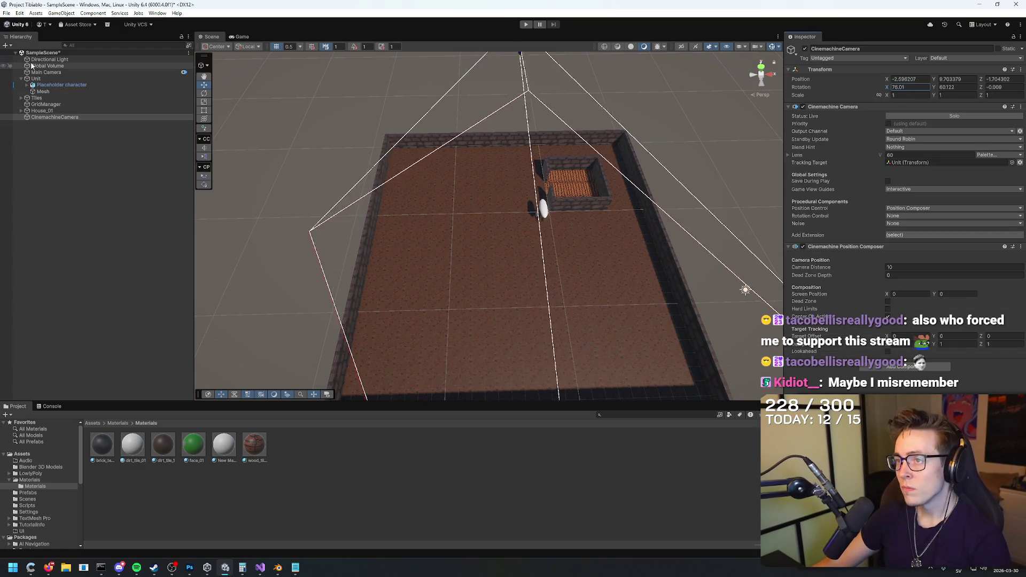
pyautogui.moveTo(695, 85)
pyautogui.mouseDown()
pyautogui.moveTo(662, 64)
pyautogui.moveTo(641, 101)
pyautogui.moveTo(648, 130)
pyautogui.moveTo(590, 79)
pyautogui.moveTo(581, 89)
pyautogui.mouseUp()
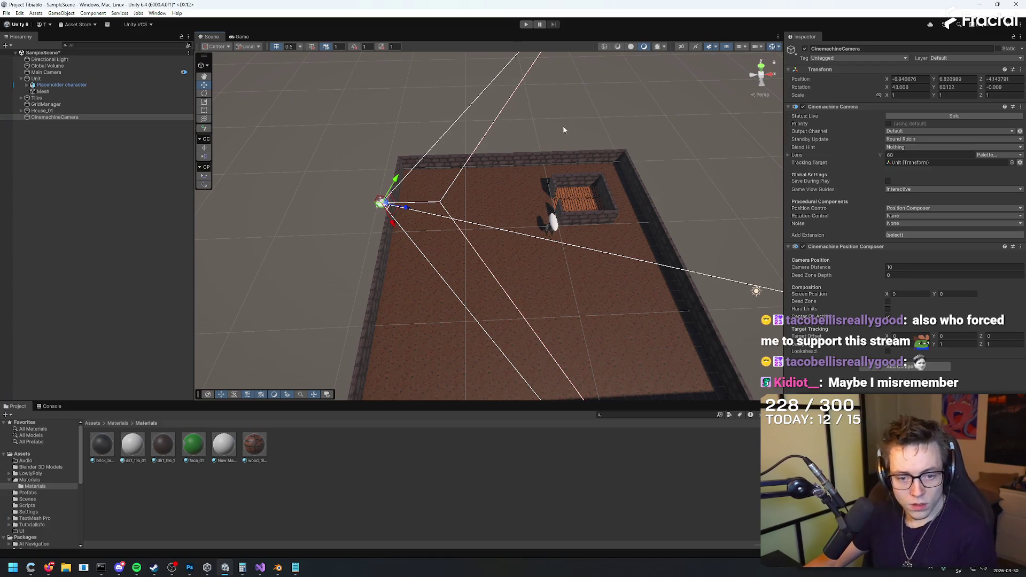
pyautogui.click(914, 87)
pyautogui.write('48.48')
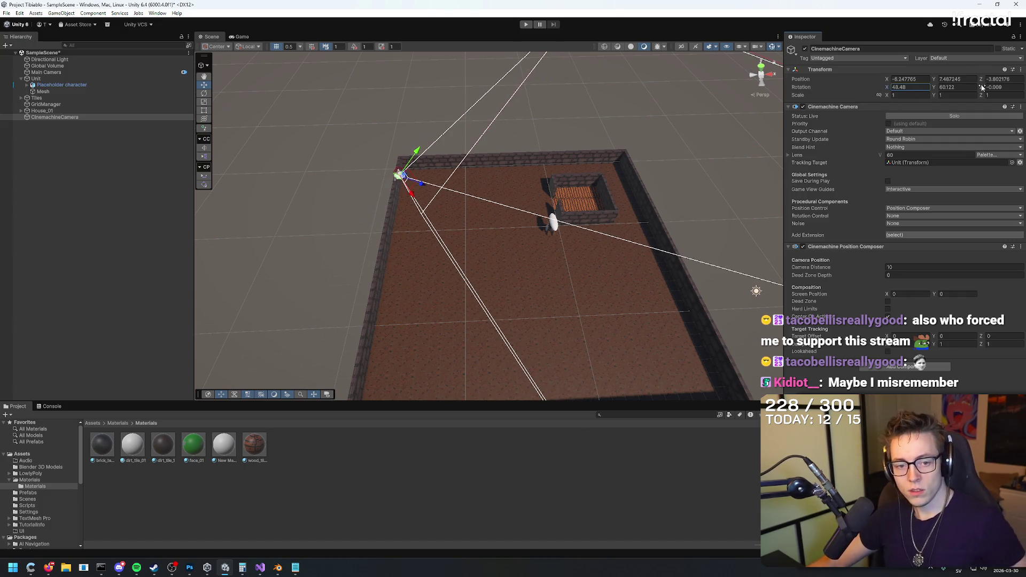
# Step: Adjust the camera's Z roll and Y rotation, settling on a Y rotation of 1
pyautogui.moveTo(982, 88); pyautogui.dragTo(972, 87)
pyautogui.click(957, 87)
pyautogui.write('27.44')
pyautogui.moveTo(496, 114)
pyautogui.mouseDown()
pyautogui.moveTo(309, 176)
pyautogui.moveTo(300, 211)
pyautogui.moveTo(641, 223)
pyautogui.moveTo(609, 229)
pyautogui.moveTo(632, 235)
pyautogui.moveTo(644, 218)
pyautogui.moveTo(635, 183)
pyautogui.moveTo(633, 208)
pyautogui.mouseUp()
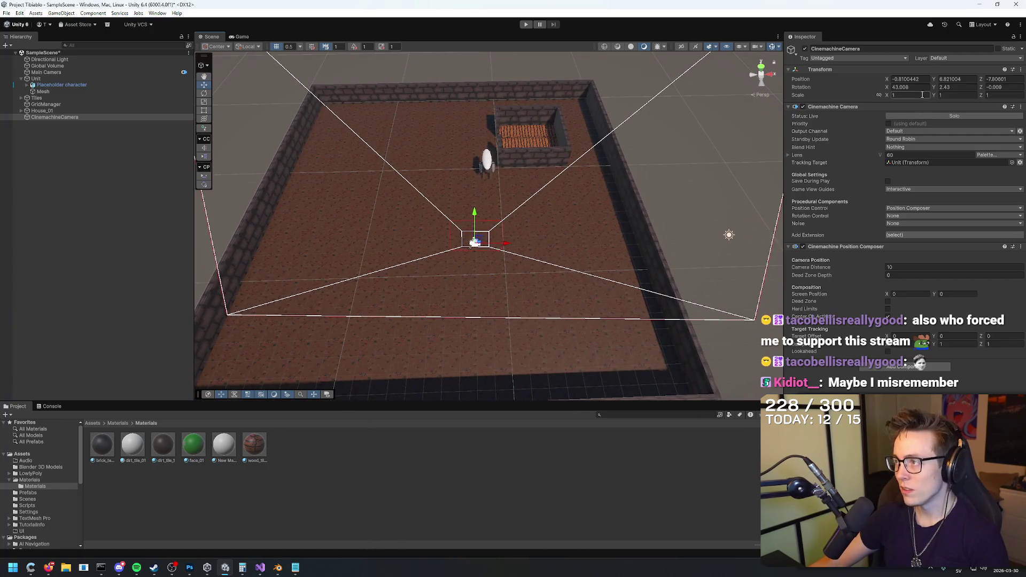
pyautogui.moveTo(933, 90); pyautogui.dragTo(947, 88)
pyautogui.click(947, 87)
pyautogui.write('-0.5')
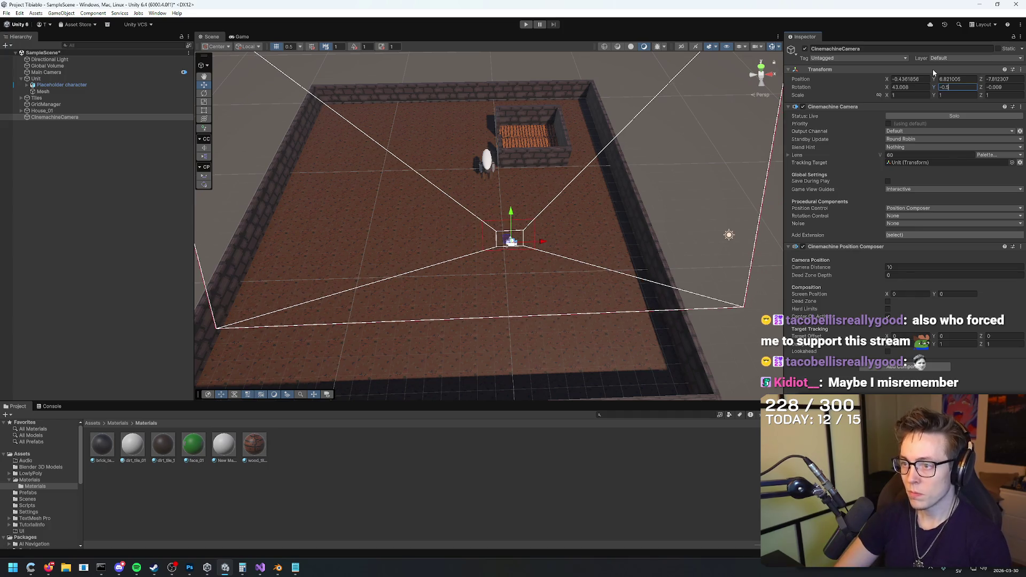
pyautogui.write('0.5')
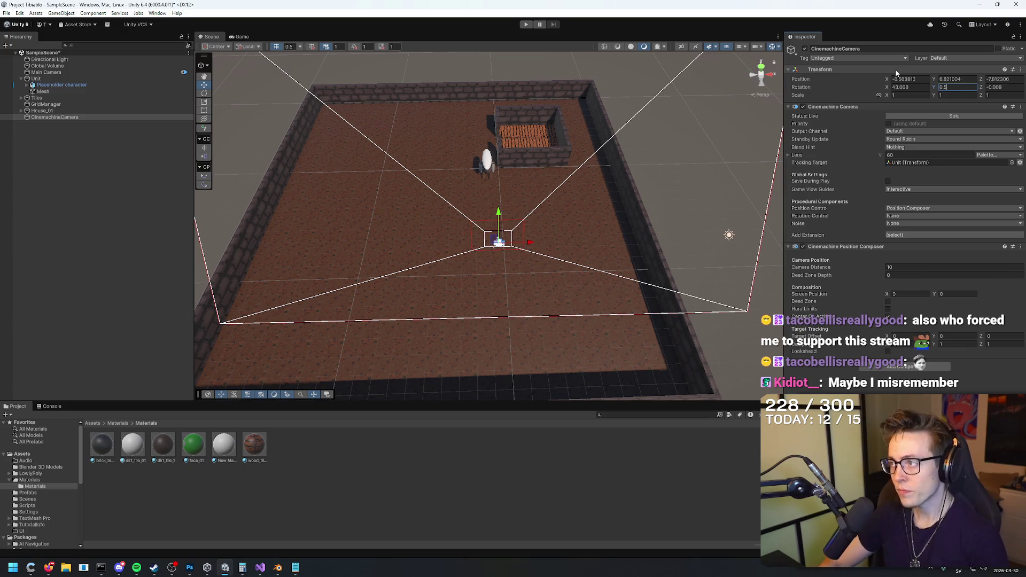
pyautogui.write('1')
pyautogui.press('Return')
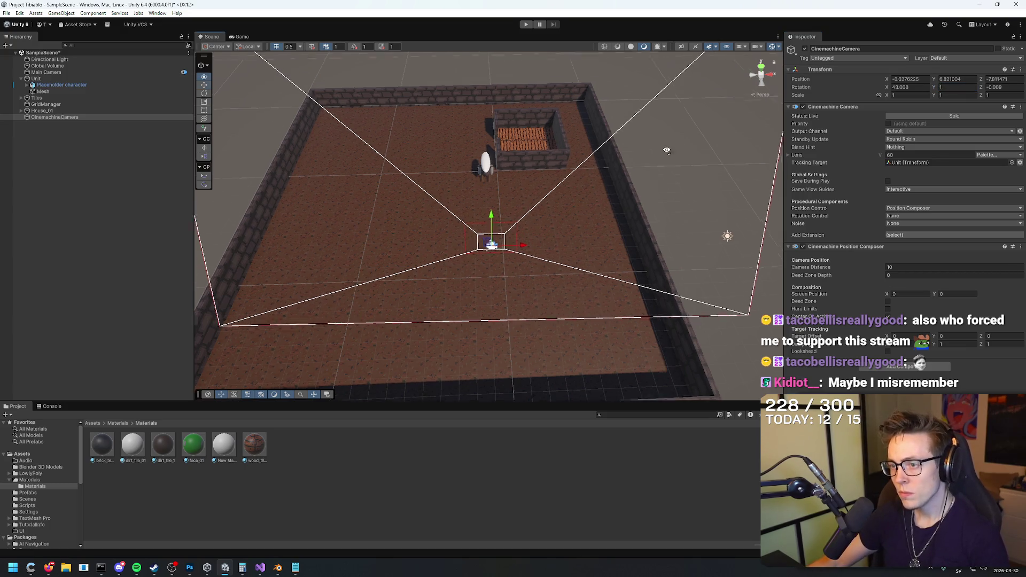
# Step: Zoom the Scene view to check the camera angle, then enter Play mode
pyautogui.scroll(5, 665, 152)
pyautogui.scroll(-3, 666, 125)
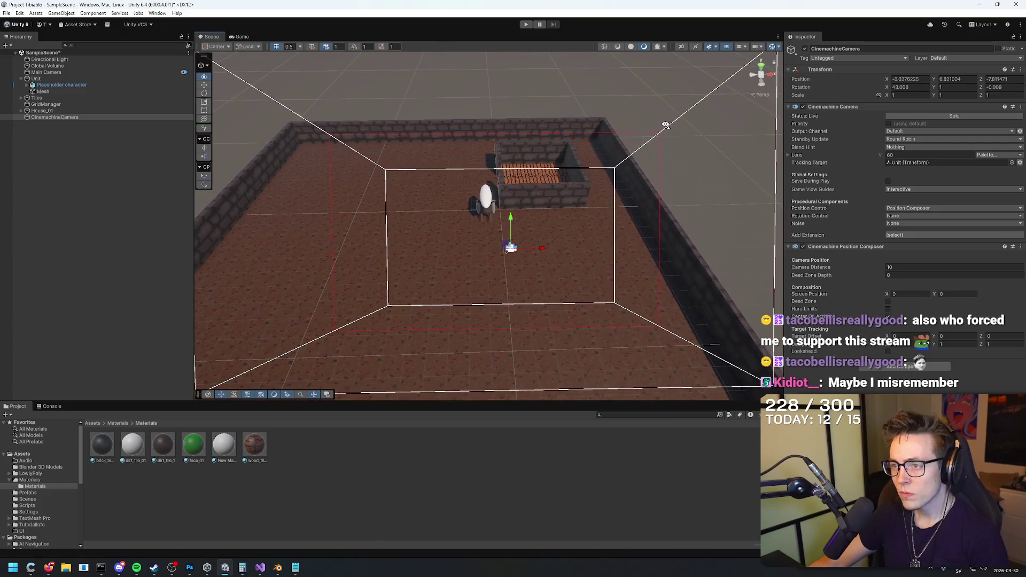
pyautogui.scroll(3, 666, 125)
pyautogui.scroll(-3, 665, 125)
pyautogui.scroll(3, 662, 124)
pyautogui.scroll(-3, 661, 123)
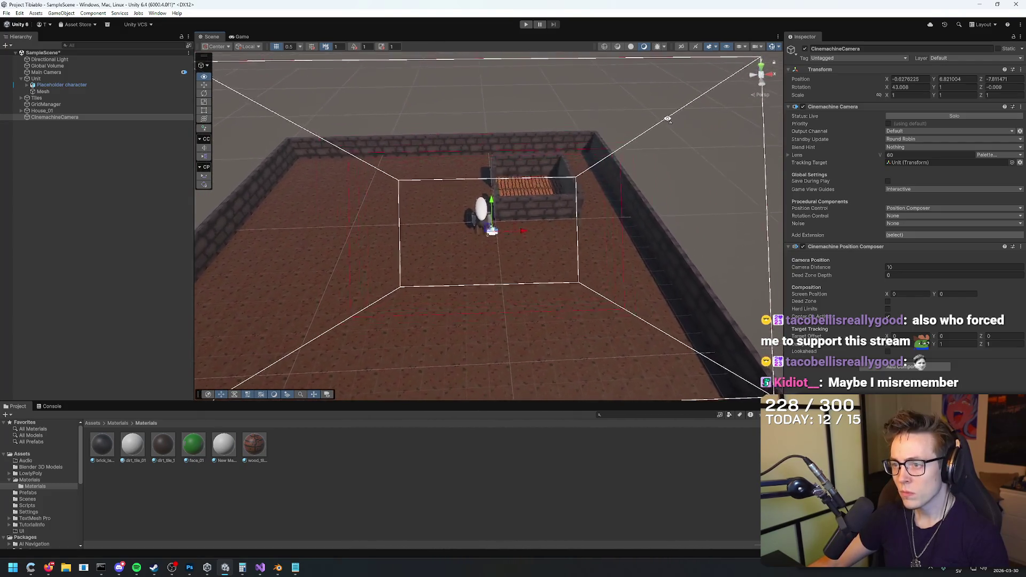
pyautogui.scroll(2, 660, 121)
pyautogui.scroll(2, 660, 120)
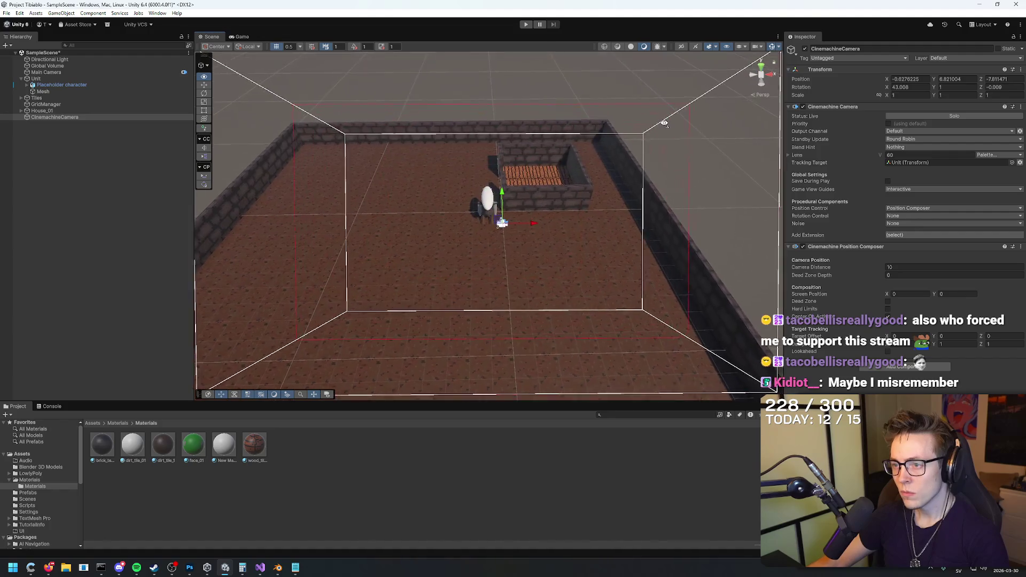
pyautogui.click(526, 24)
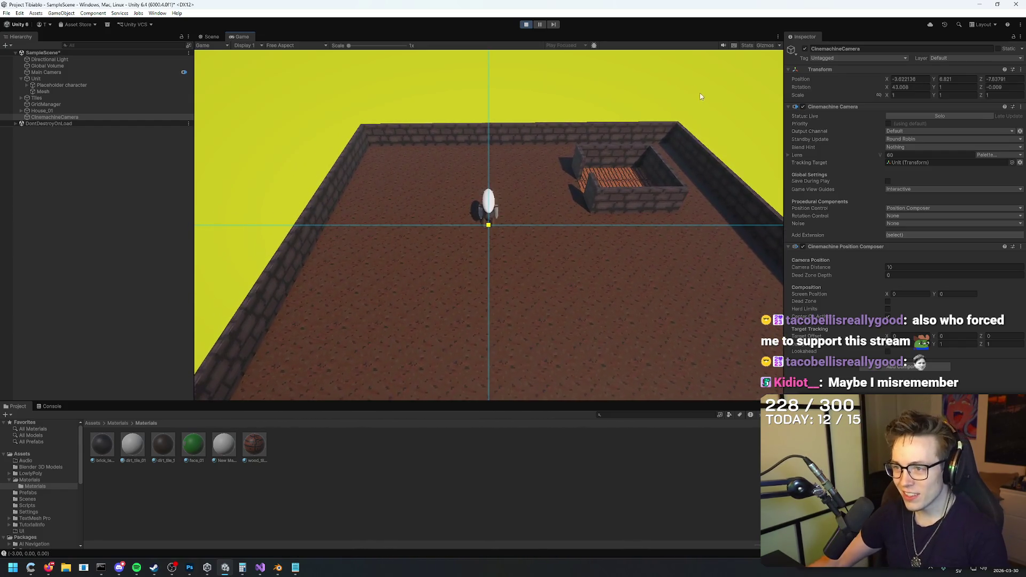
# Step: While playing, inspect the Unit in the Scene view, then return to the Game view
pyautogui.click(211, 36)
pyautogui.scroll(5, 464, 171)
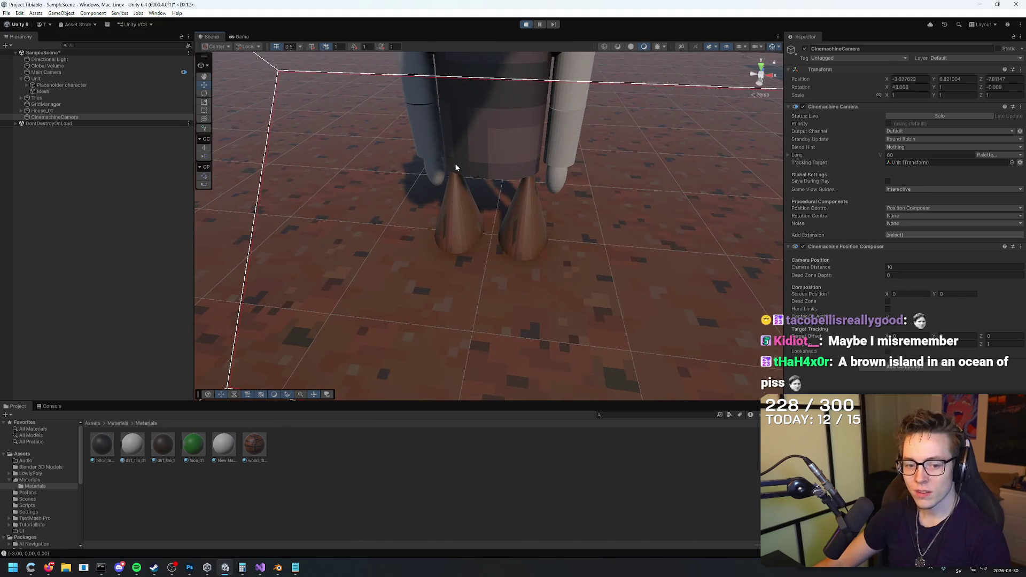
pyautogui.click(241, 37)
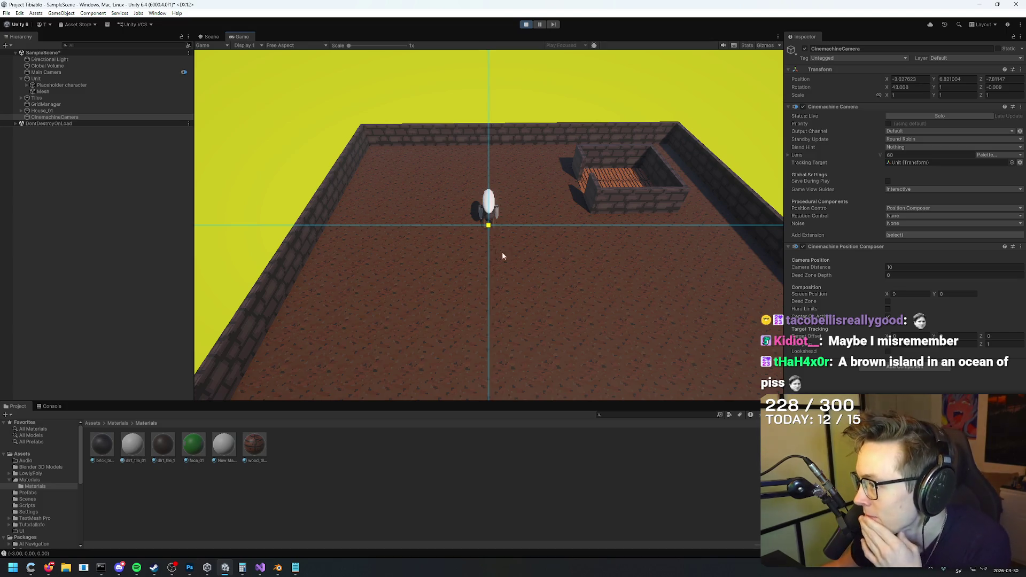
# Step: Try removing Position Control, and cycle Standby Update through Never and Always back to Round Robin
pyautogui.click(926, 209)
pyautogui.click(916, 217)
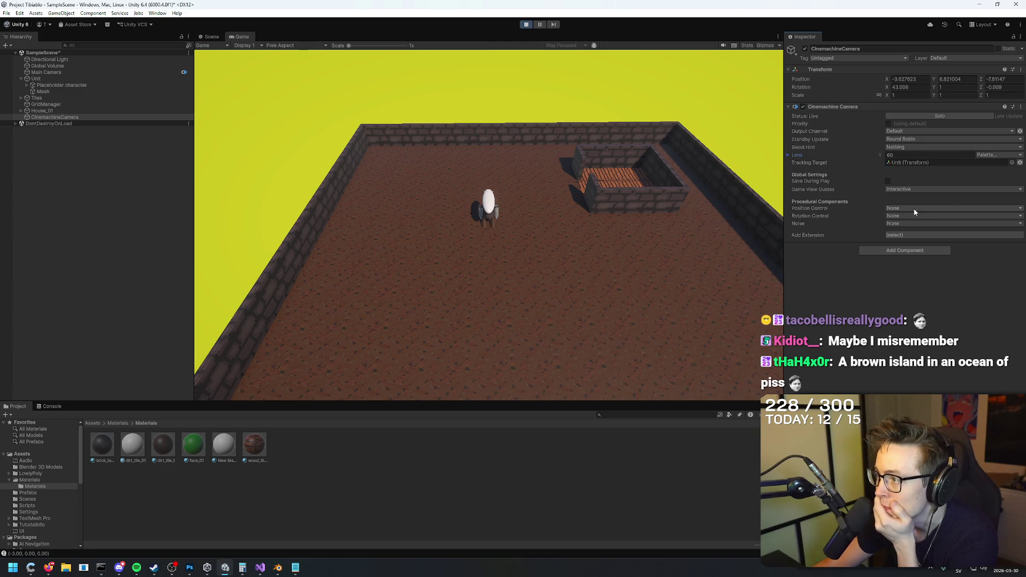
pyautogui.click(912, 207)
pyautogui.click(903, 205)
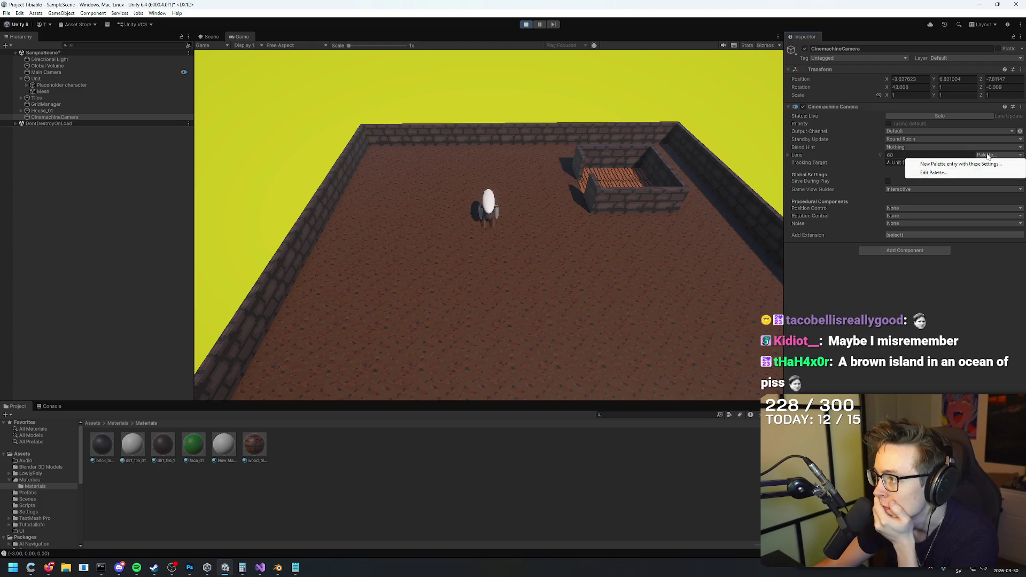
pyautogui.click(895, 140)
pyautogui.click(901, 148)
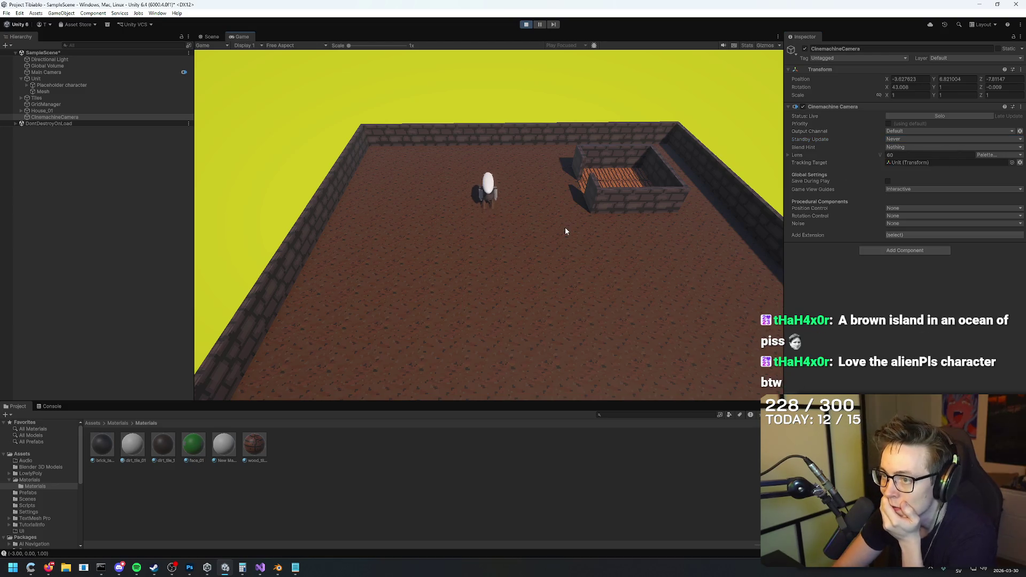
pyautogui.click(910, 140)
pyautogui.click(916, 156)
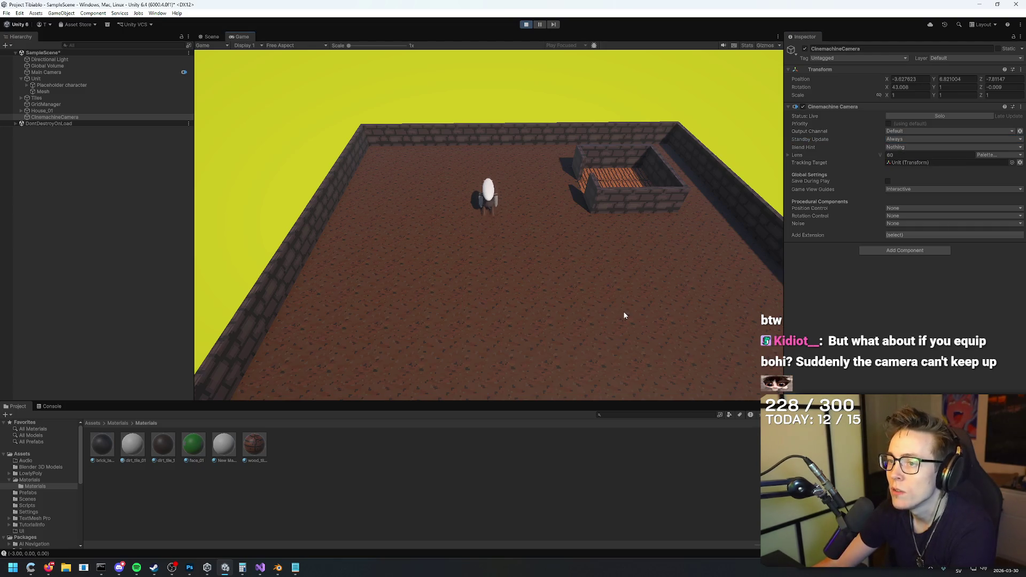
pyautogui.click(907, 140)
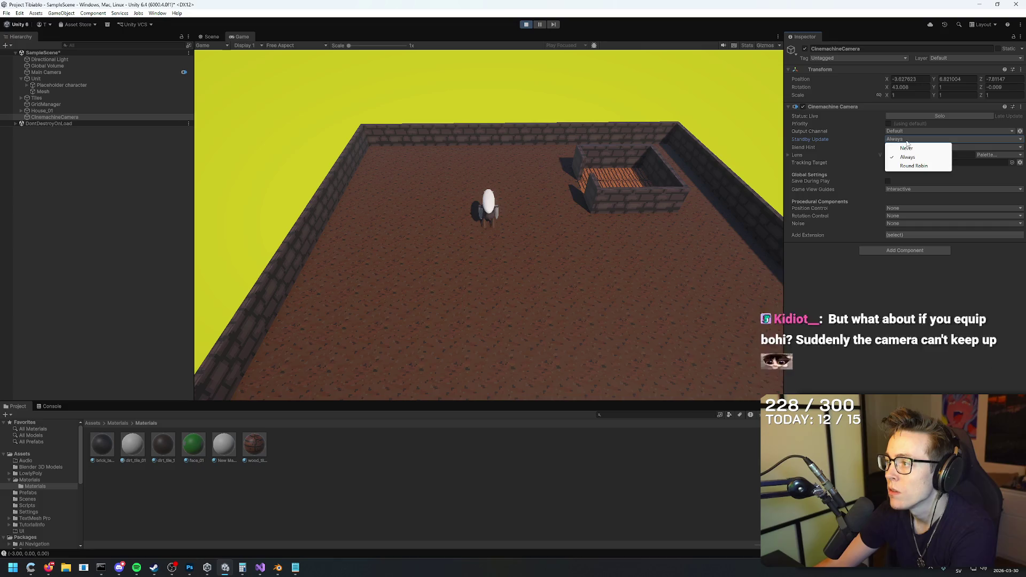
pyautogui.click(916, 167)
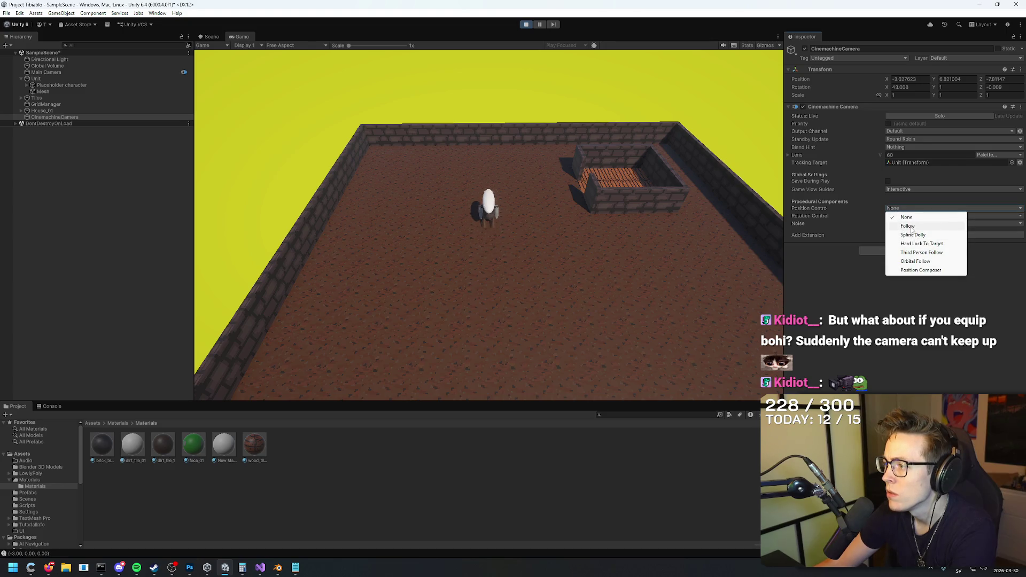
# Step: Cycle Position Control through Spline Dolly, Hard Lock To Target, Orbital Follow and Position Composer, ending on Follow
pyautogui.click(904, 227)
pyautogui.click(908, 209)
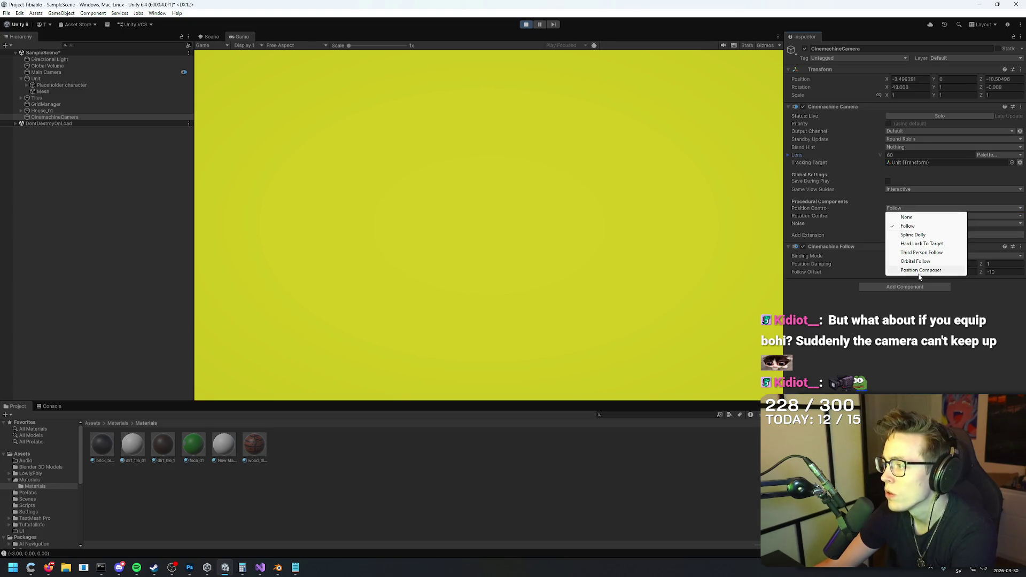
pyautogui.click(913, 235)
pyautogui.click(909, 208)
pyautogui.click(915, 253)
pyautogui.click(908, 209)
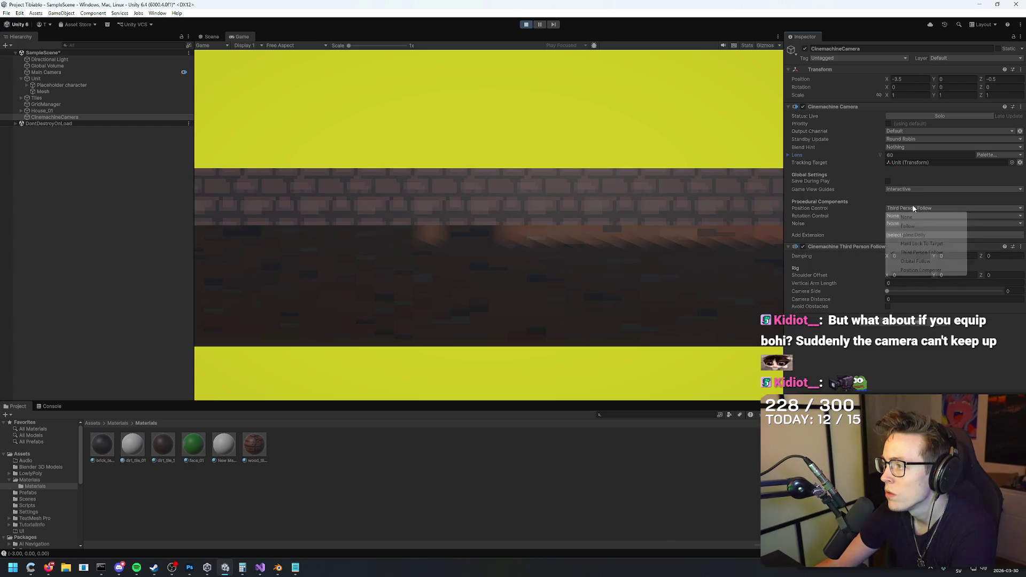
pyautogui.click(922, 243)
pyautogui.click(915, 207)
pyautogui.click(916, 261)
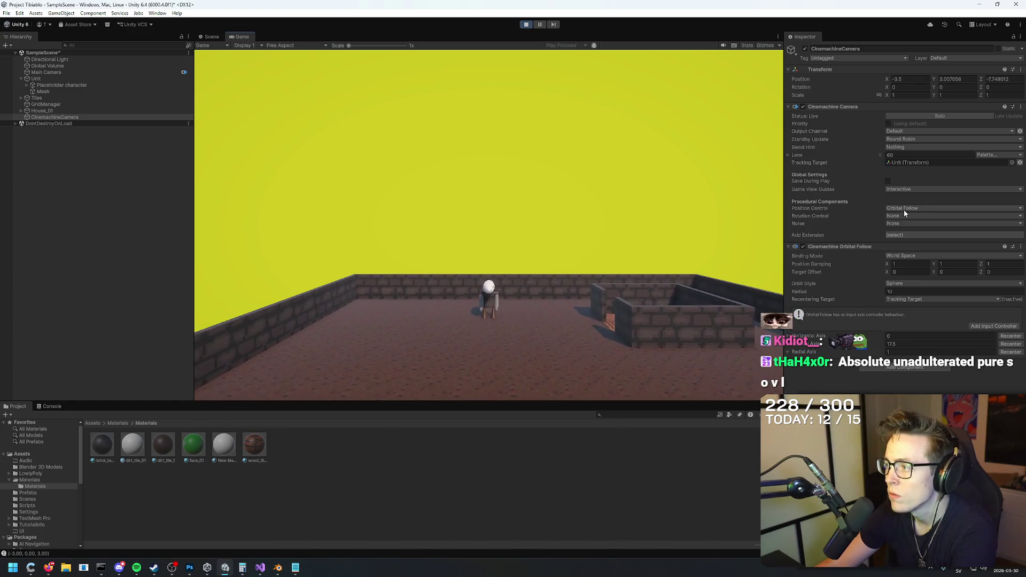
pyautogui.click(903, 210)
pyautogui.click(915, 270)
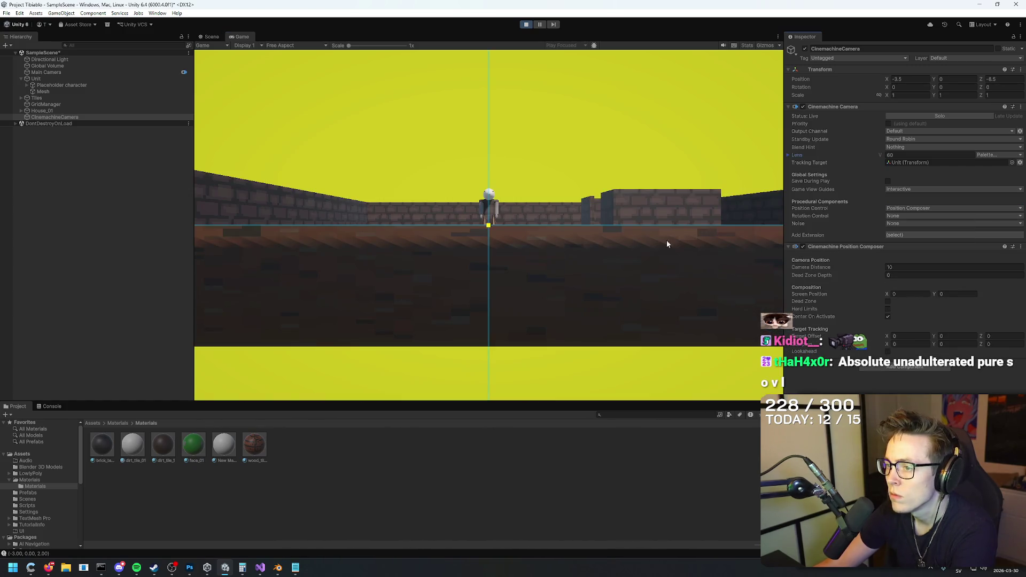
pyautogui.click(925, 207)
pyautogui.click(914, 226)
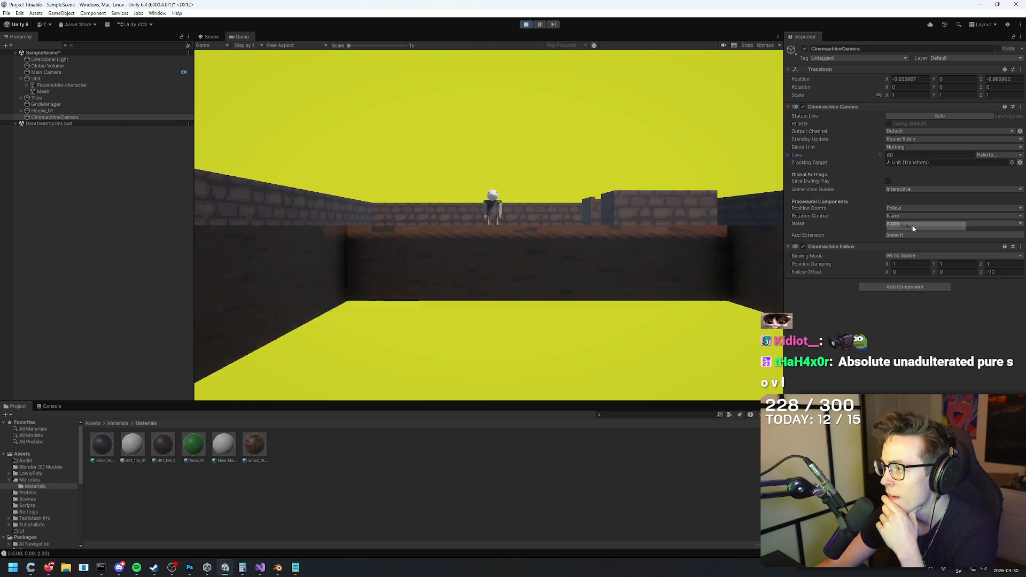
# Step: Set Rotation Control to Rotation Composer and add Basic Multi Channel Perlin noise
pyautogui.click(915, 215)
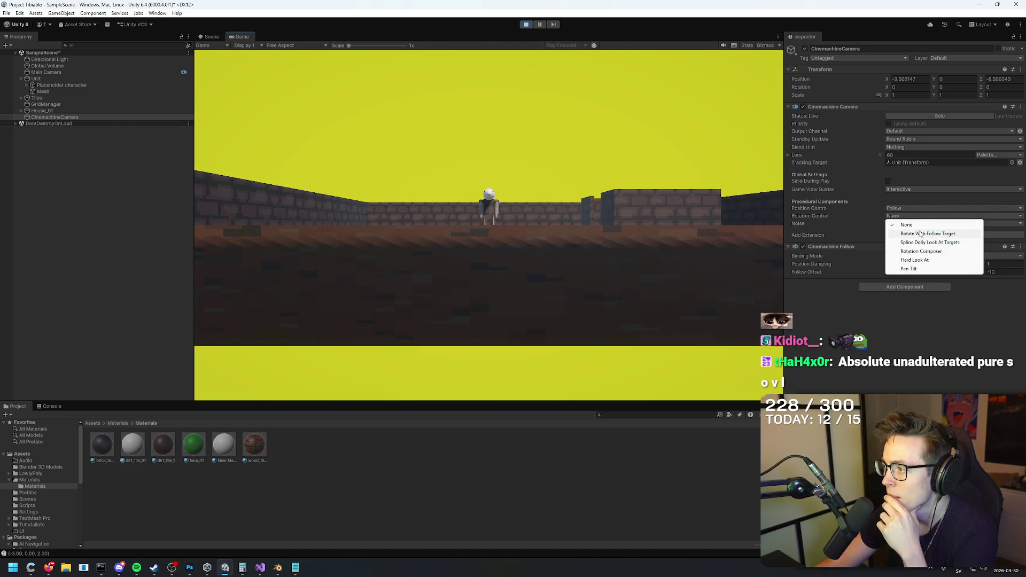
pyautogui.click(920, 233)
pyautogui.click(910, 216)
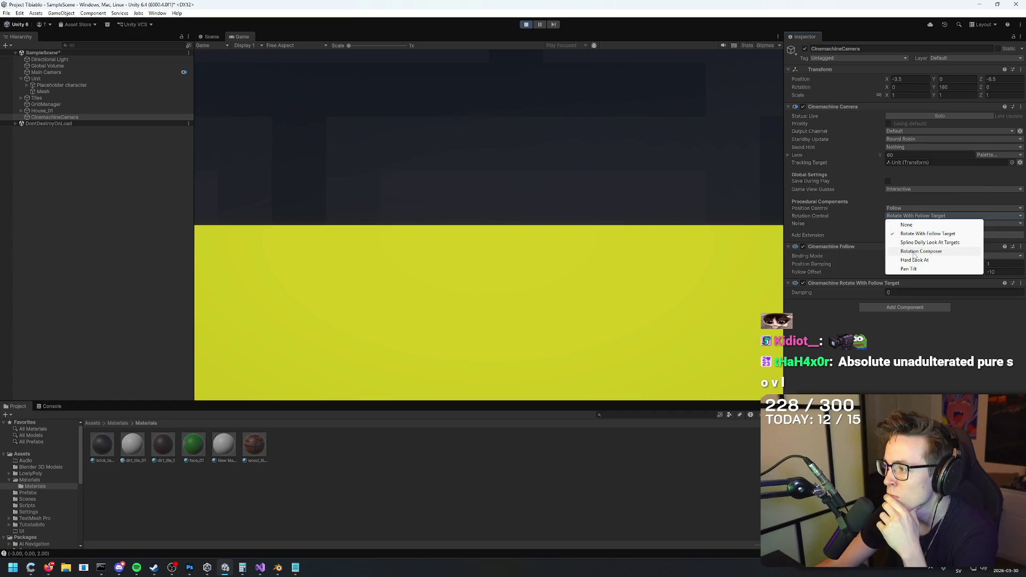
pyautogui.click(915, 252)
pyautogui.click(911, 223)
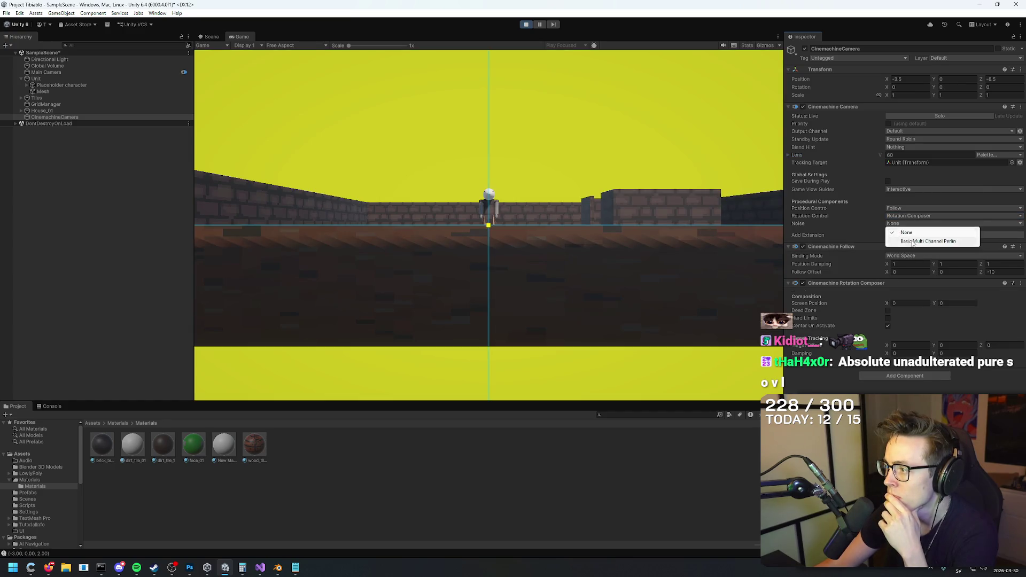
pyautogui.click(912, 242)
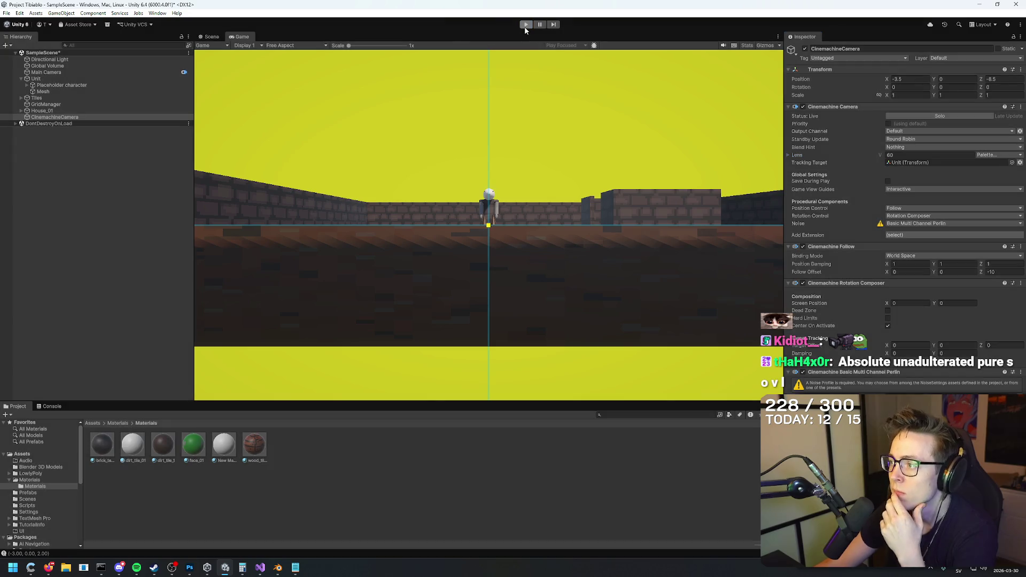
# Step: Stop Play mode and toggle the camera's custom Priority and Solo on, then off again
pyautogui.click(524, 25)
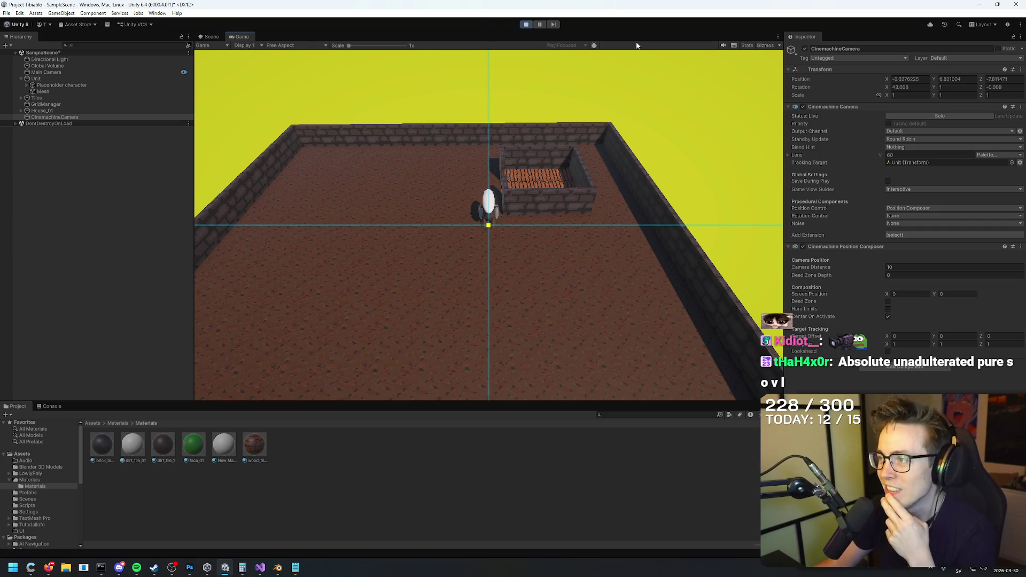
pyautogui.click(888, 123)
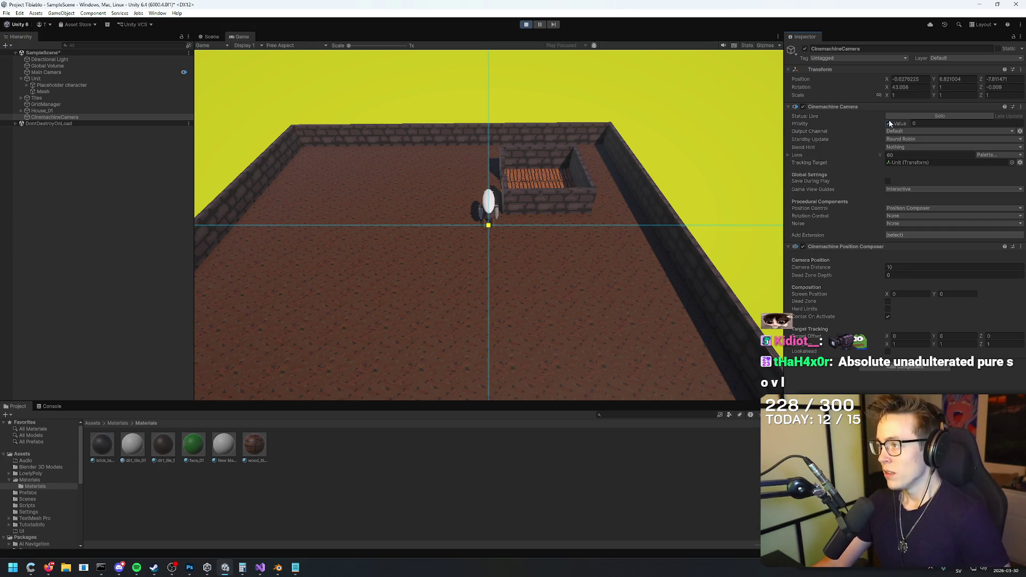
pyautogui.click(916, 117)
pyautogui.click(914, 117)
pyautogui.click(888, 124)
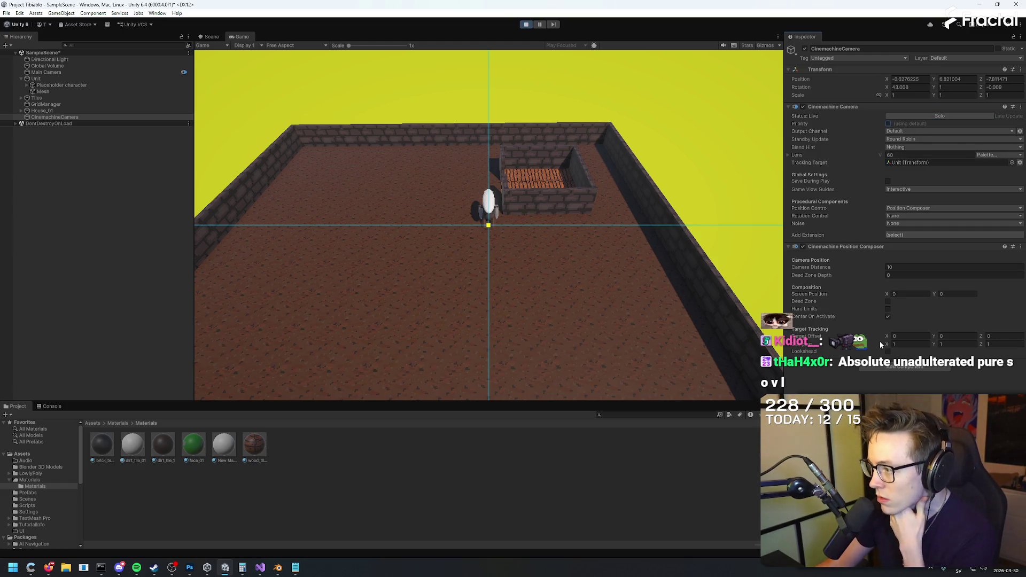
pyautogui.hotkey('alt', 'Tab')
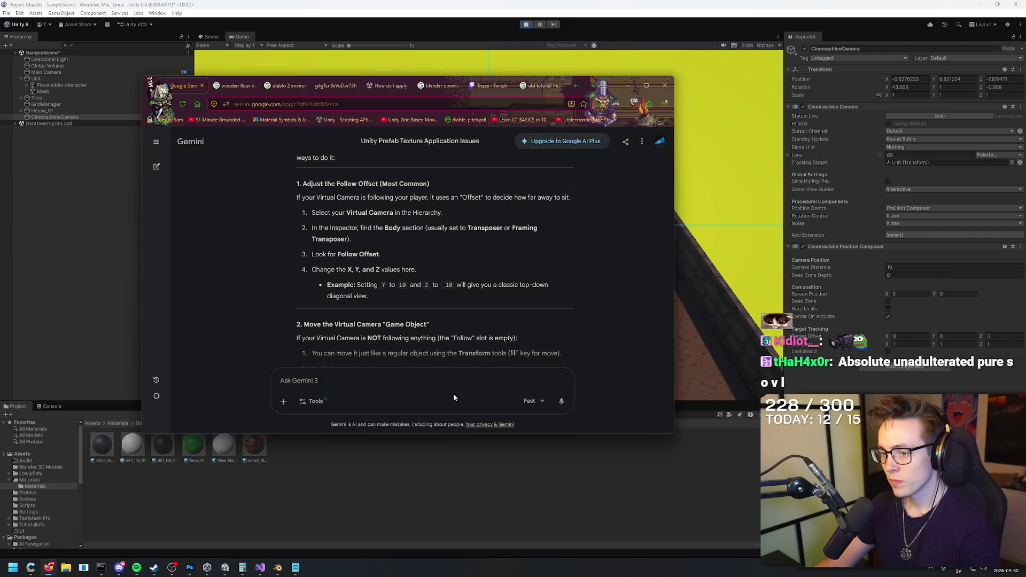
# Step: Ask Gemini 'why is everything out of bound yellow?'
pyautogui.write('why i9s')
pyautogui.press('BackSpace')
pyautogui.press('BackSpace')
pyautogui.press('BackSpace')
pyautogui.write('s everything out of bound yellow?')
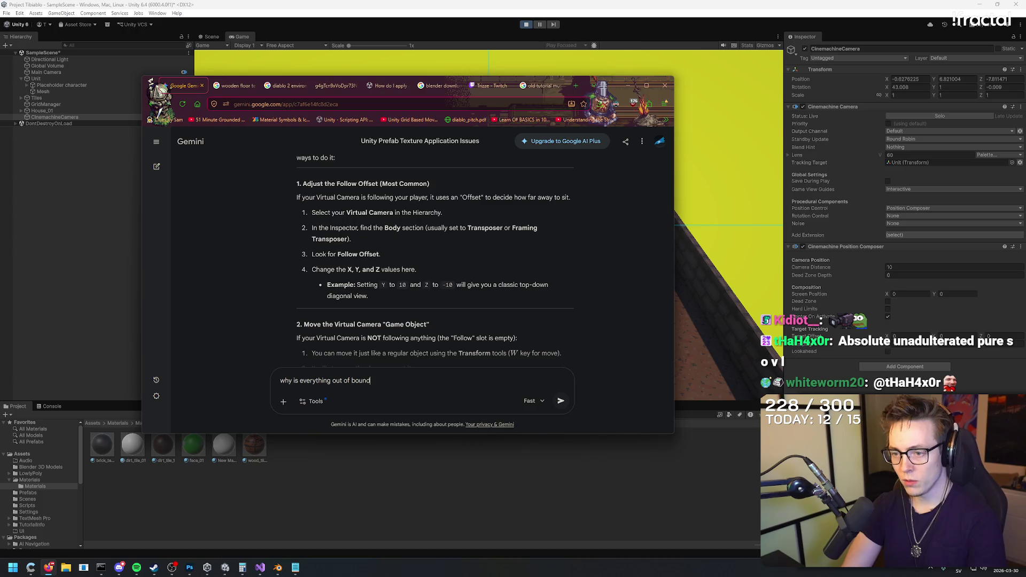
pyautogui.press('Return')
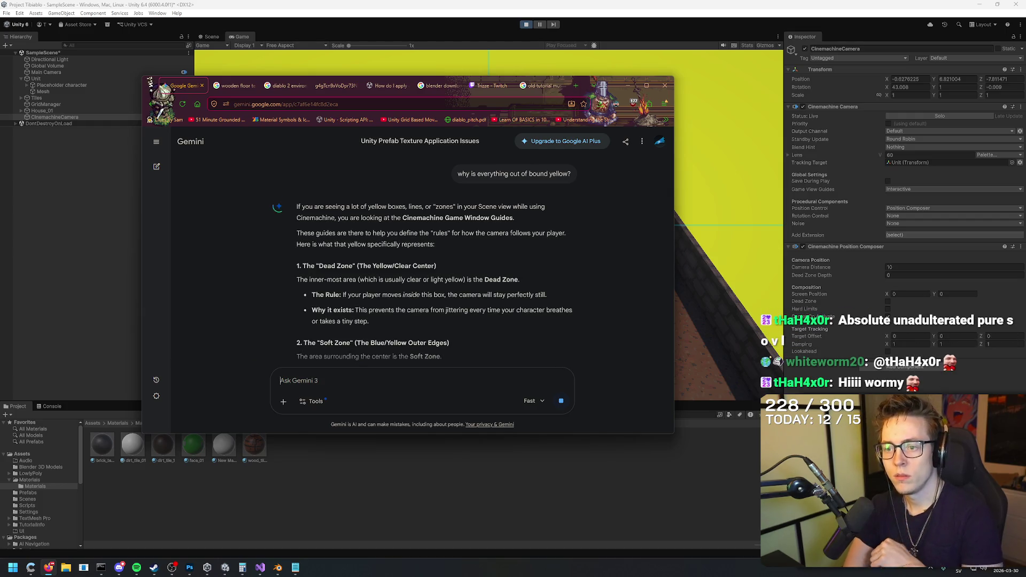
# Step: Read the answer's steps for unchecking Game Window Guides, then return to Unity
pyautogui.scroll(-2, 601, 262)
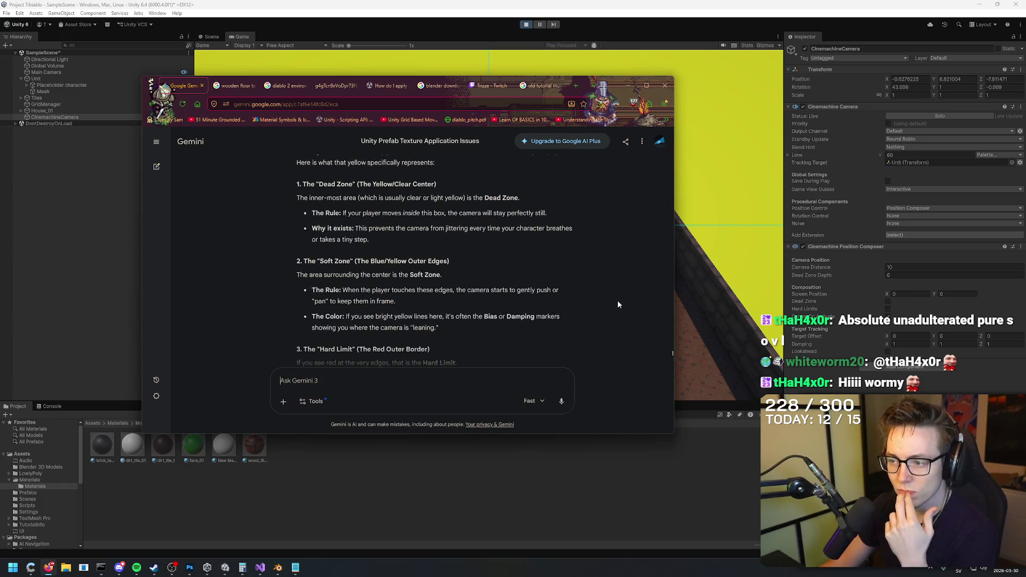
pyautogui.scroll(-4, 618, 302)
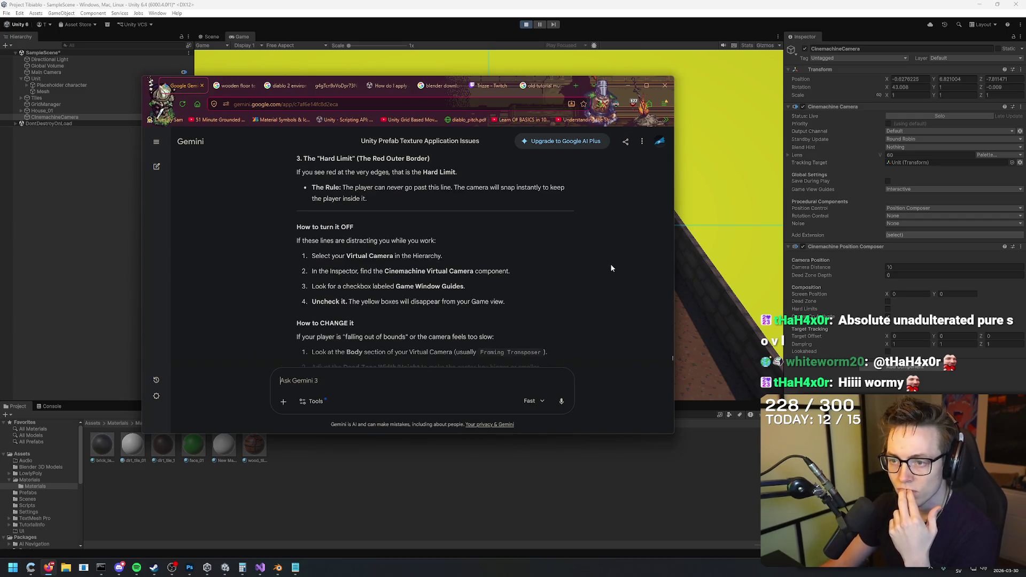
pyautogui.moveTo(290, 255); pyautogui.dragTo(510, 271)
pyautogui.click(455, 284)
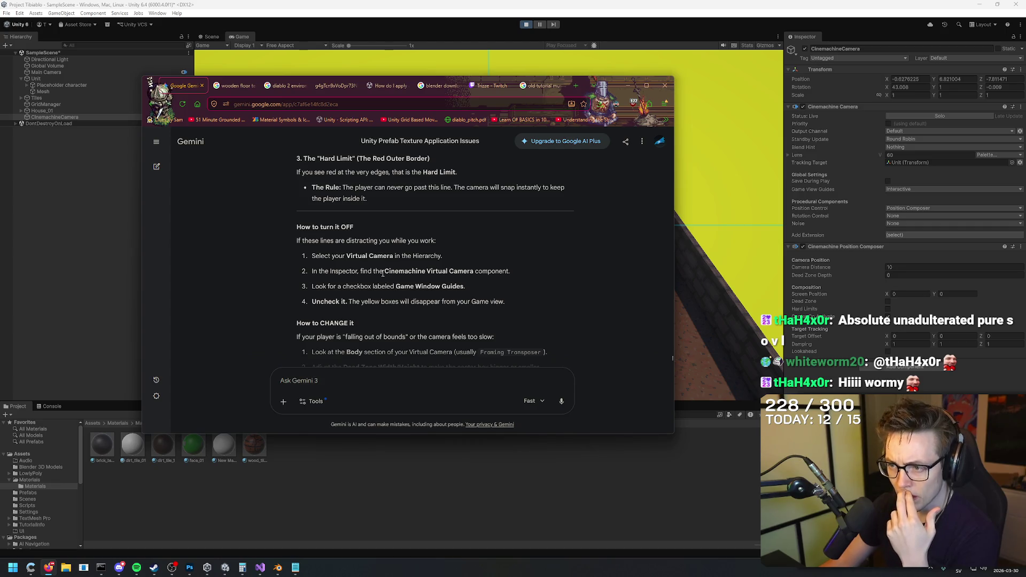
pyautogui.moveTo(337, 257)
pyautogui.mouseDown()
pyautogui.moveTo(443, 258)
pyautogui.moveTo(450, 271)
pyautogui.moveTo(382, 272)
pyautogui.moveTo(504, 272)
pyautogui.mouseUp()
pyautogui.click(522, 279)
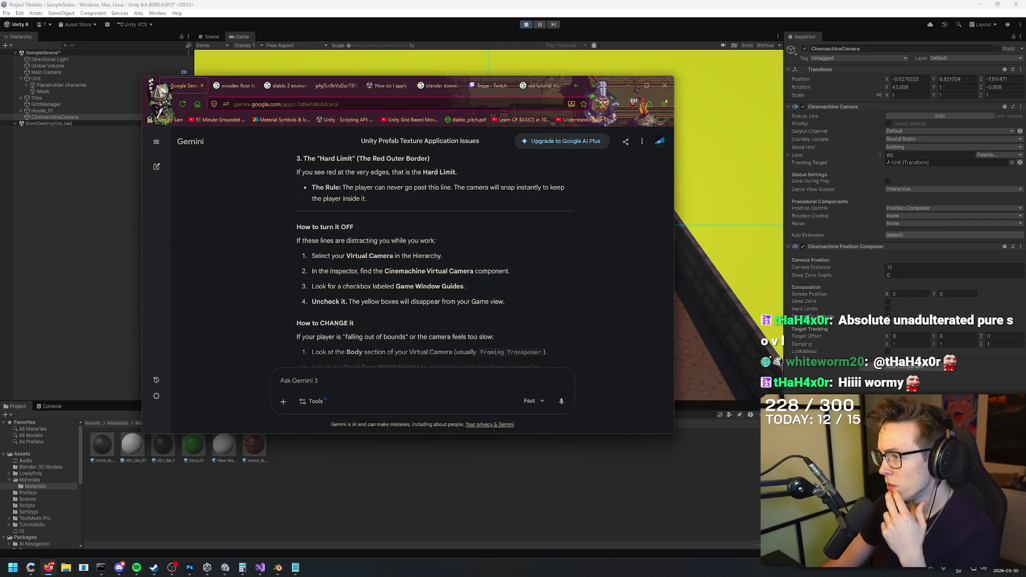
pyautogui.hotkey('alt', 'Tab')
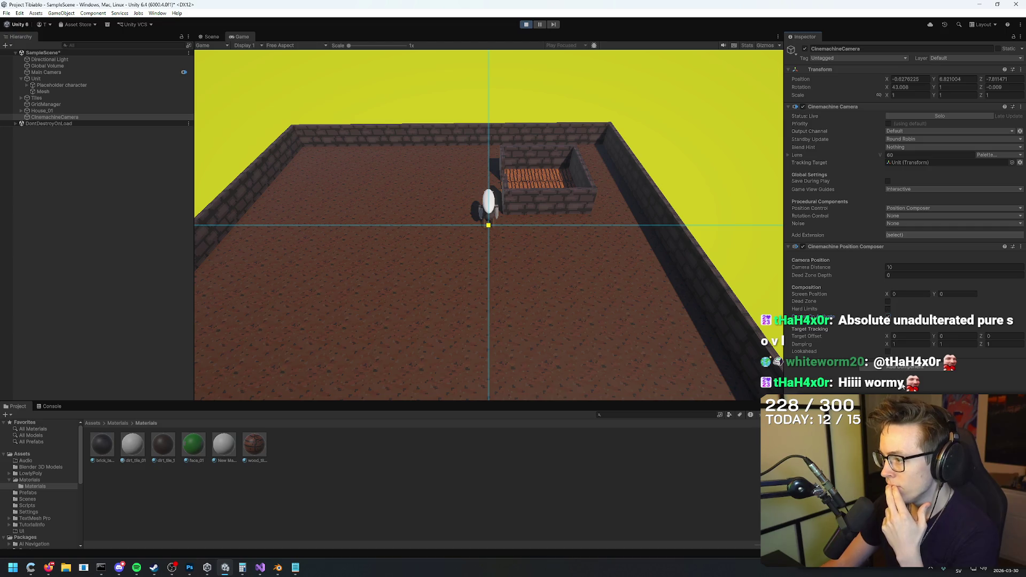
# Step: Set the CinemachineCamera's Game View Guides to Disabled and stop Play mode
pyautogui.click(951, 189)
pyautogui.click(903, 199)
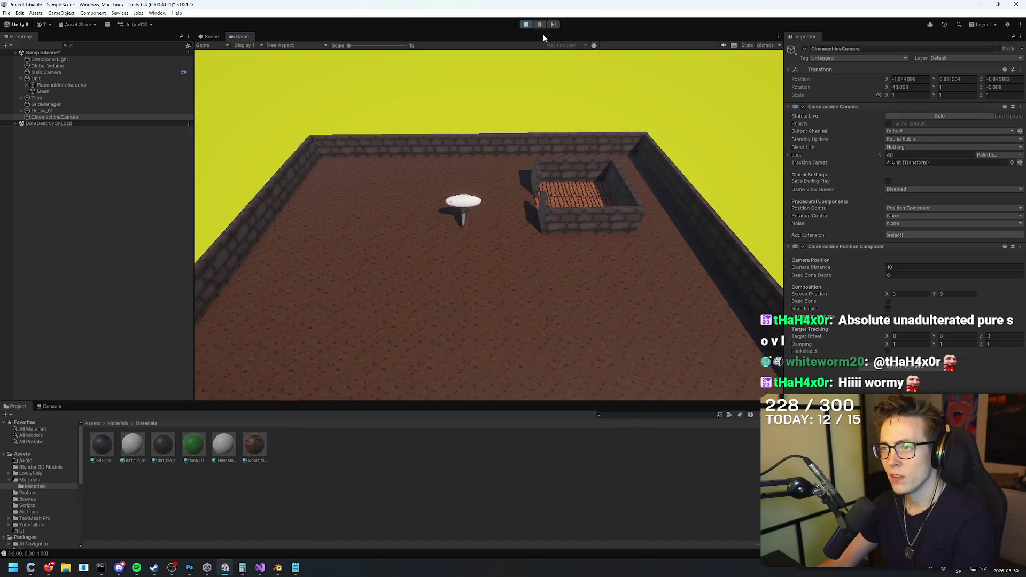
pyautogui.hotkey('ctrl', 'p')
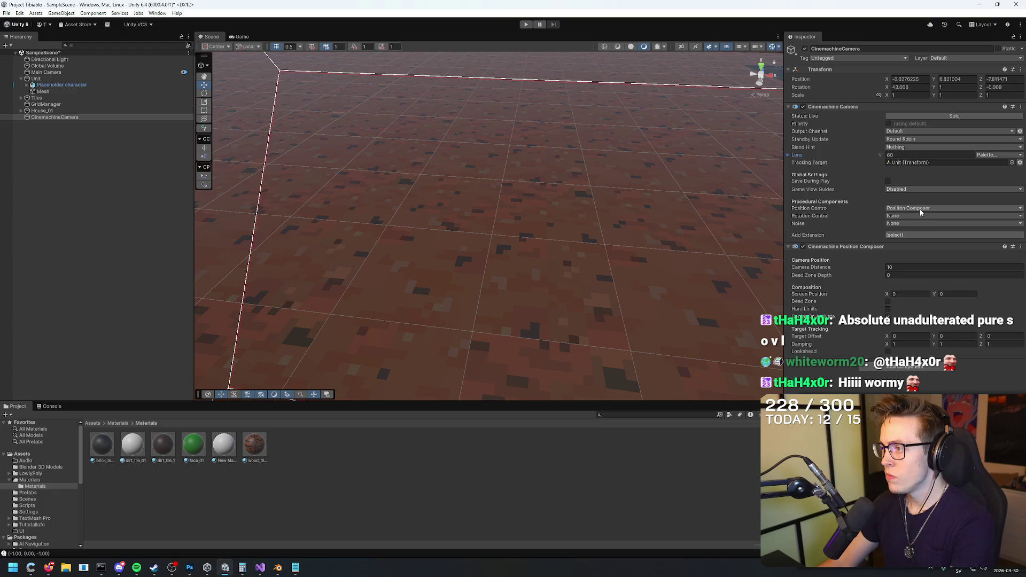
# Step: Move CinemachineCamera up the Hierarchy under Global Volume, above Main Camera
pyautogui.click(102, 72)
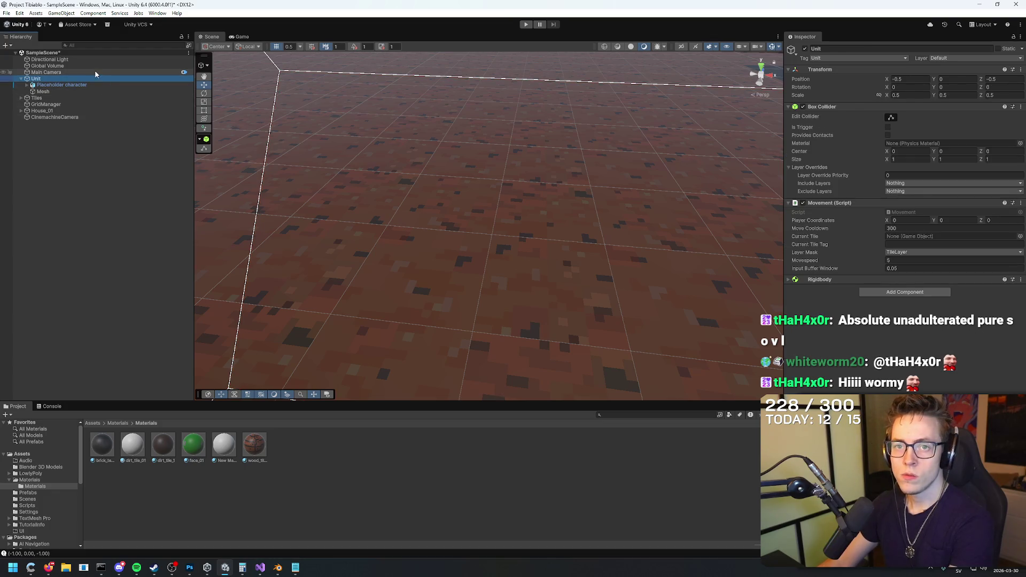
pyautogui.click(94, 65)
pyautogui.click(53, 104)
pyautogui.click(54, 110)
pyautogui.click(60, 118)
pyautogui.doubleClick(60, 119)
pyautogui.moveTo(60, 119)
pyautogui.mouseDown()
pyautogui.moveTo(76, 62)
pyautogui.moveTo(72, 69)
pyautogui.mouseUp()
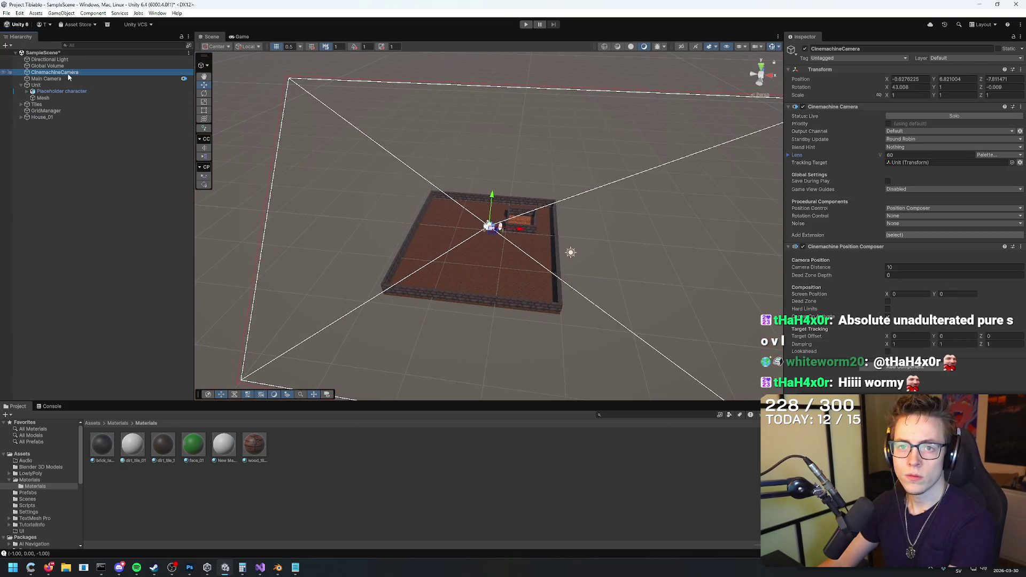
# Step: Review Main Camera's Cinemachine Brain, keep Game View Guides Disabled, and play the scene again
pyautogui.click(64, 79)
pyautogui.click(65, 72)
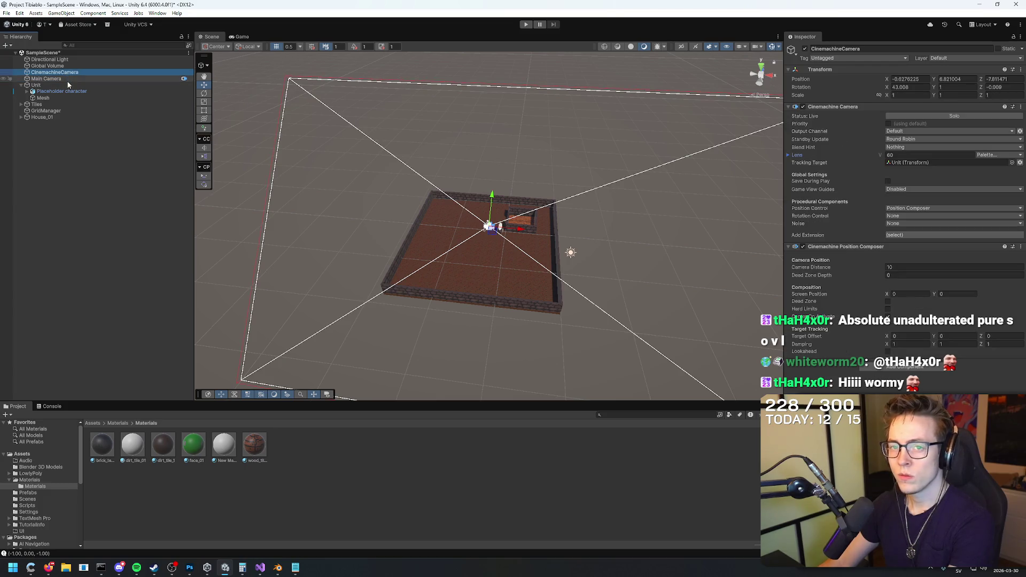
pyautogui.scroll(5, 450, 162)
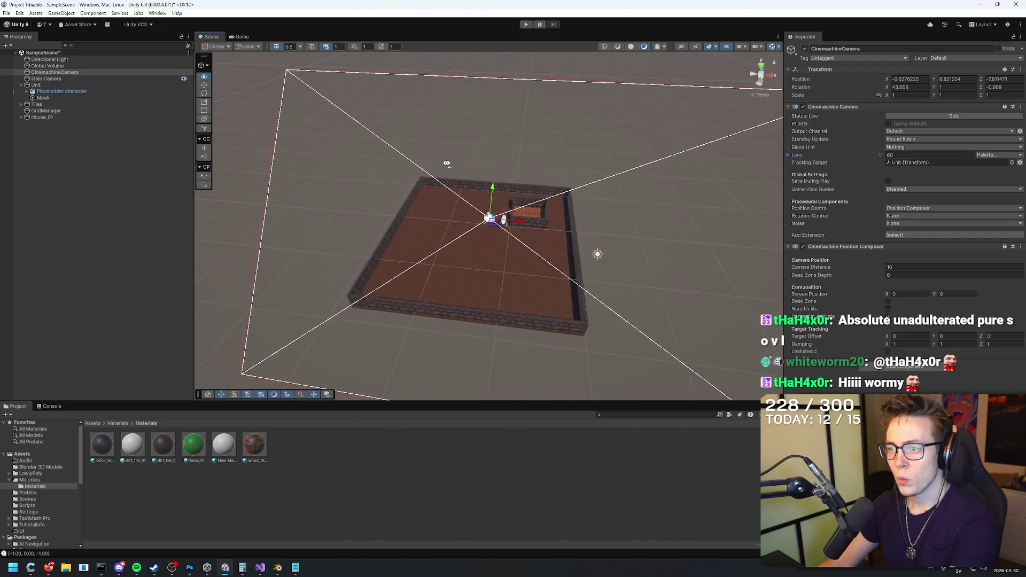
pyautogui.scroll(5, 450, 163)
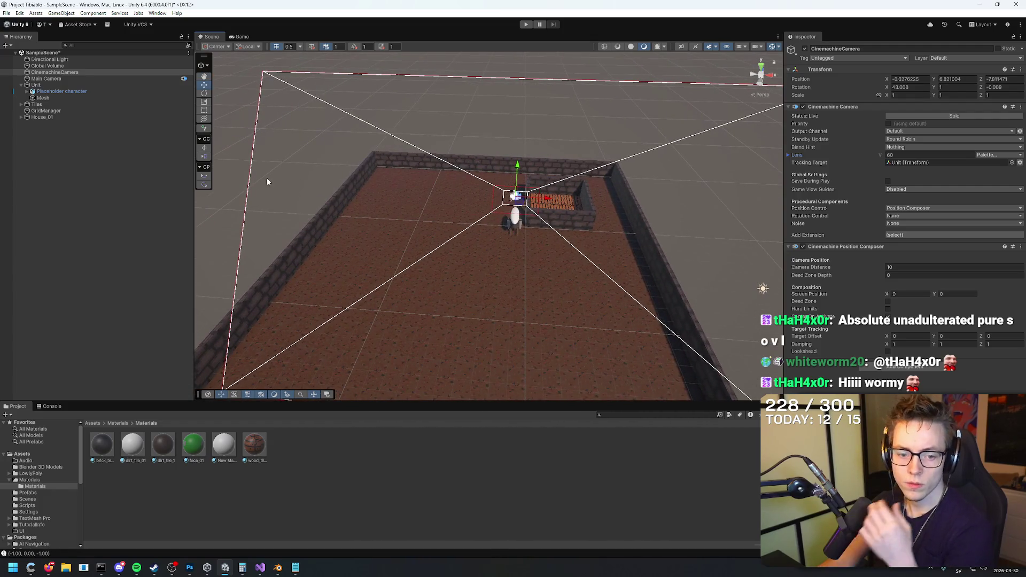
pyautogui.click(63, 78)
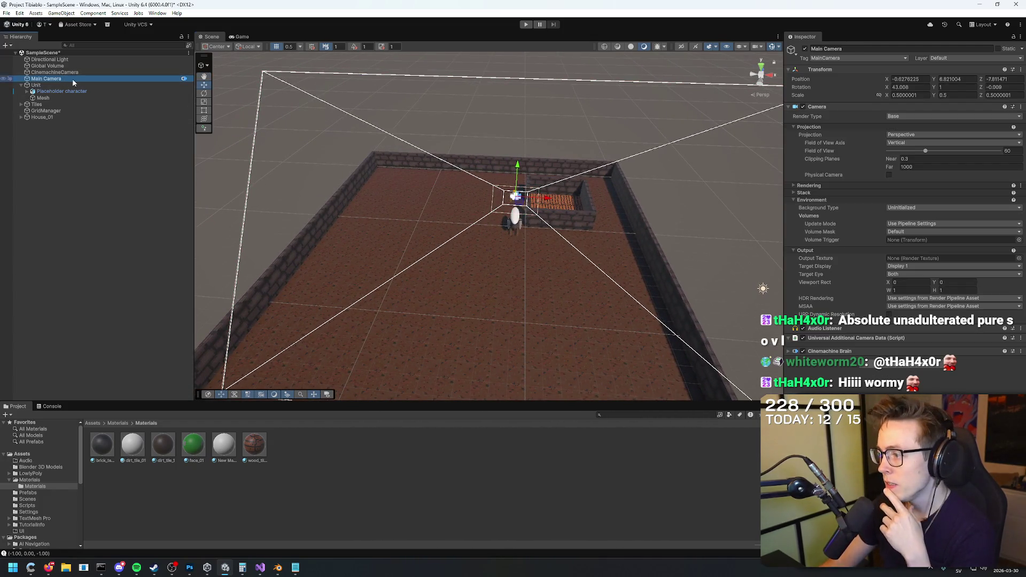
pyautogui.click(789, 352)
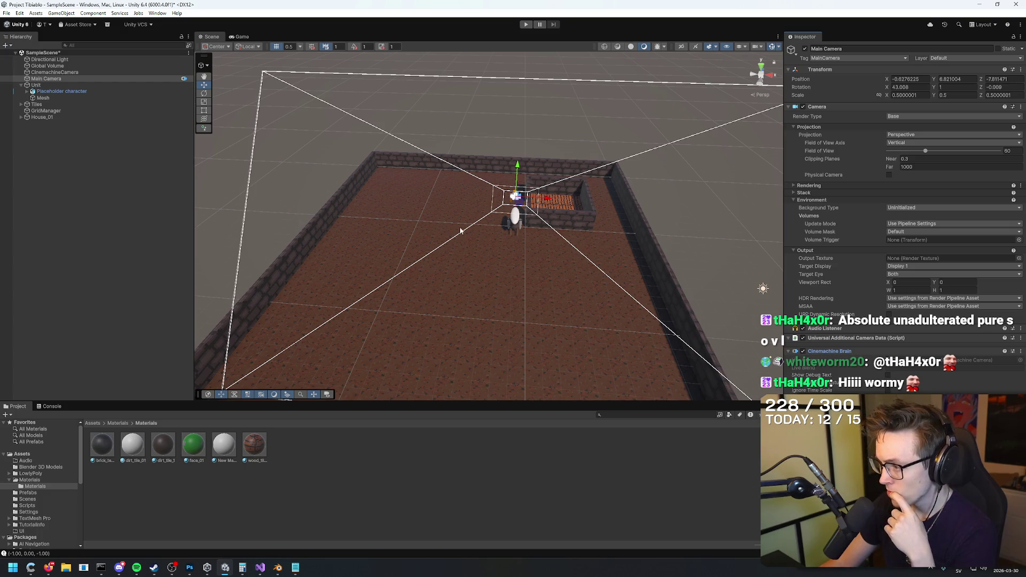
pyautogui.click(54, 73)
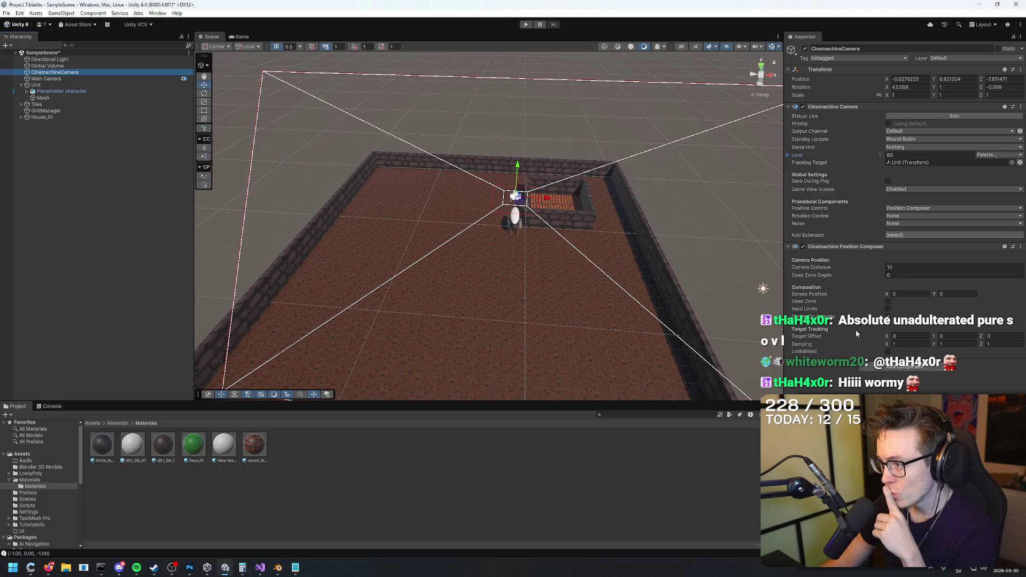
pyautogui.click(901, 190)
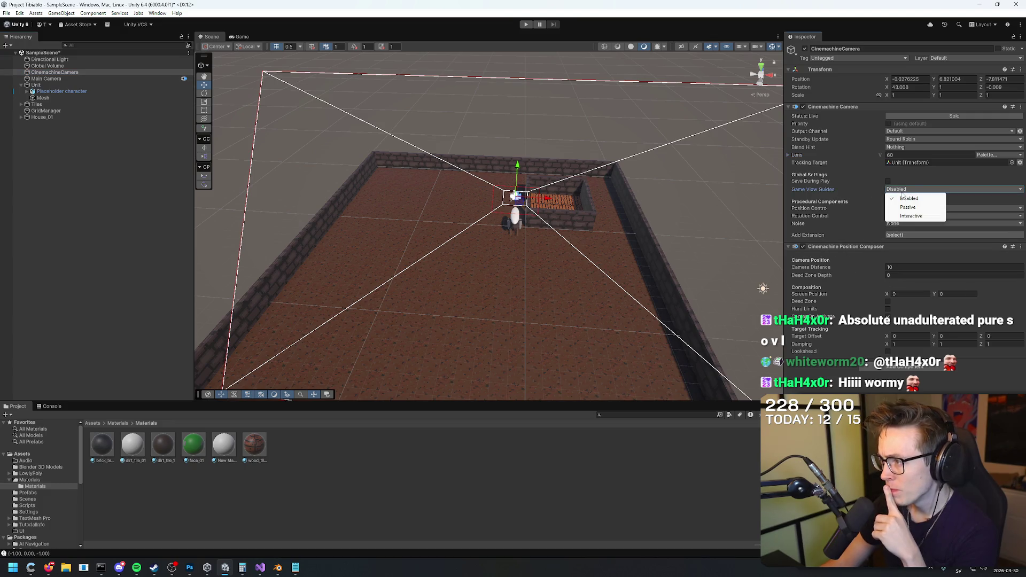
pyautogui.click(526, 24)
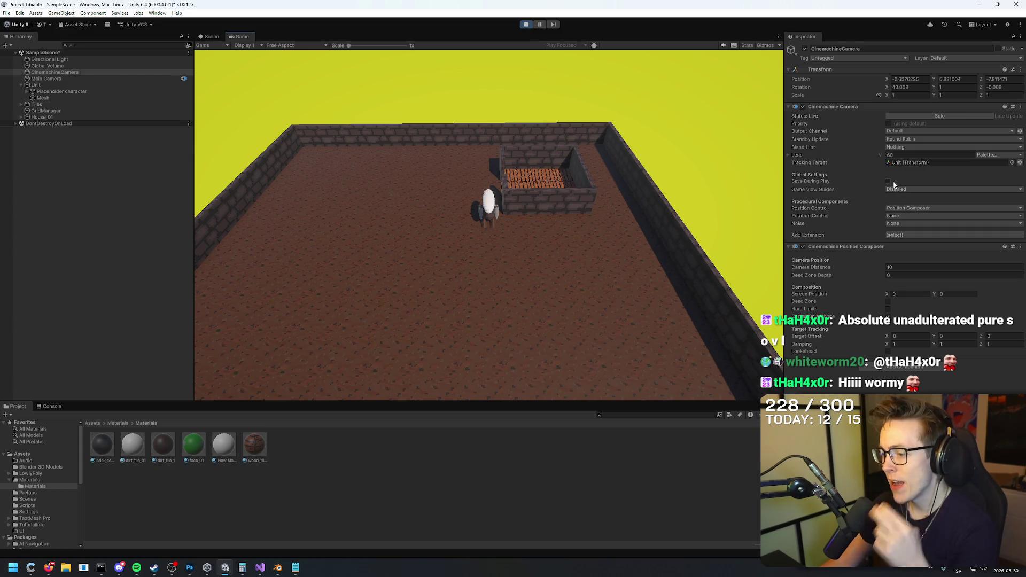
pyautogui.hotkey('alt', 'Tab')
# Step: Ask Gemini a follow-up about the yellow area still showing outside the arena in game view
pyautogui.scroll(-3, 555, 246)
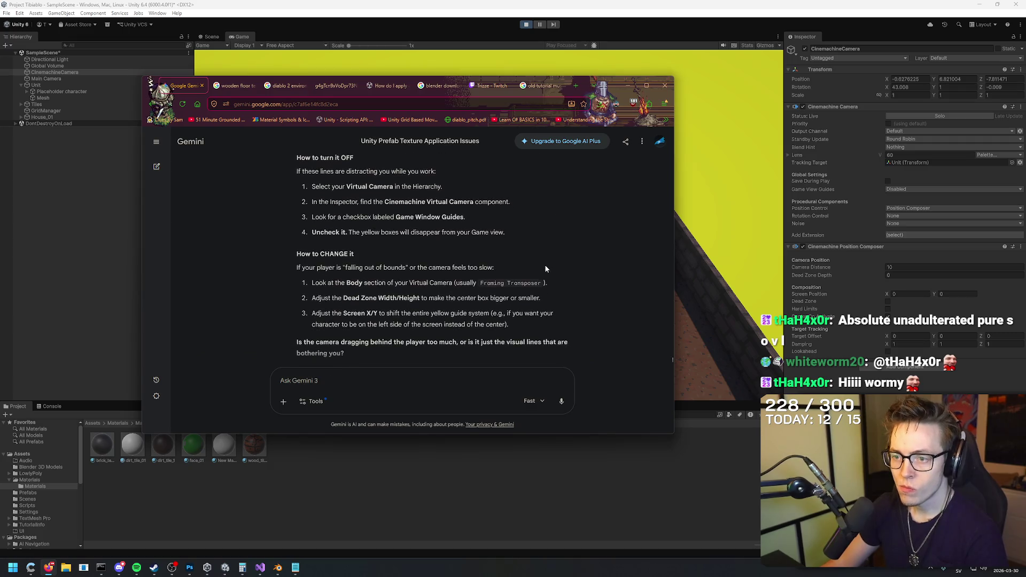
pyautogui.write('it still shows the yellow color outs')
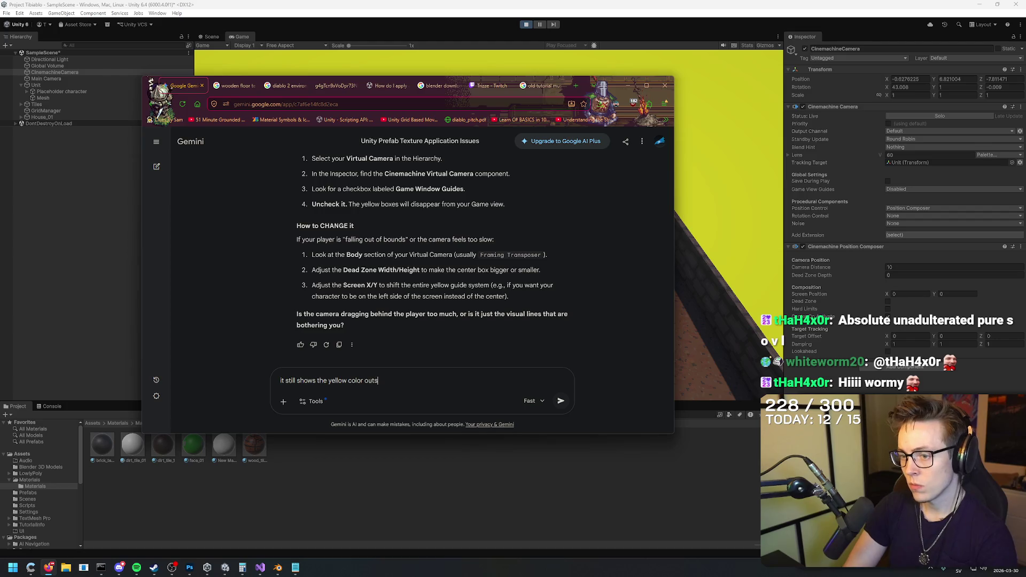
pyautogui.write('ide of the map when ')
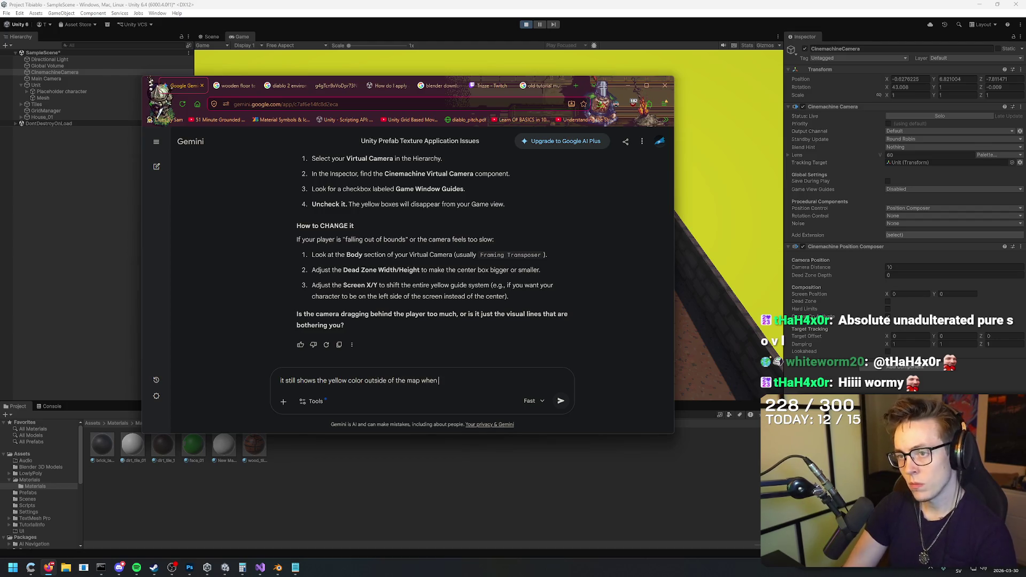
pyautogui.write('game window')
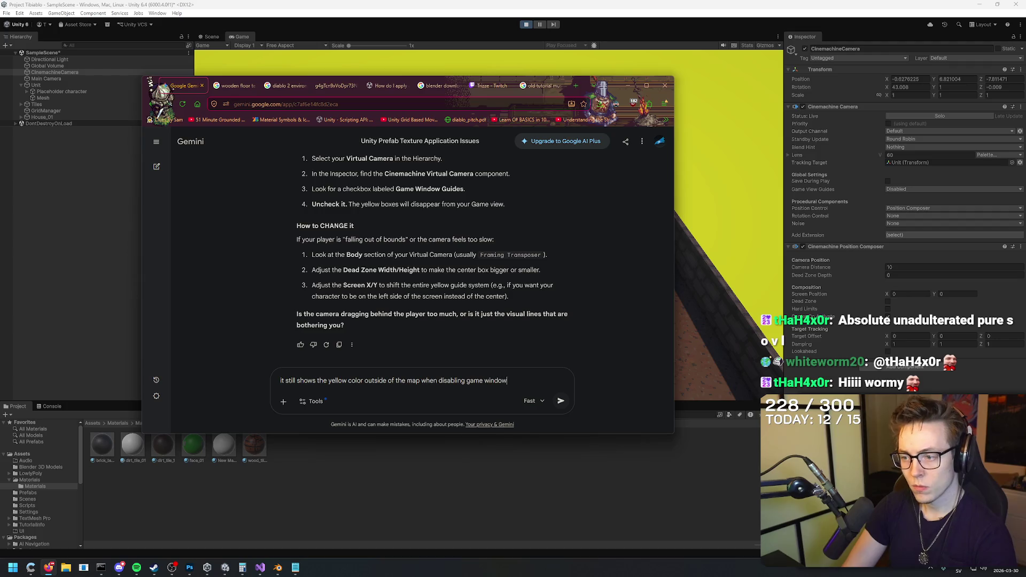
pyautogui.write('es')
pyautogui.press('Return')
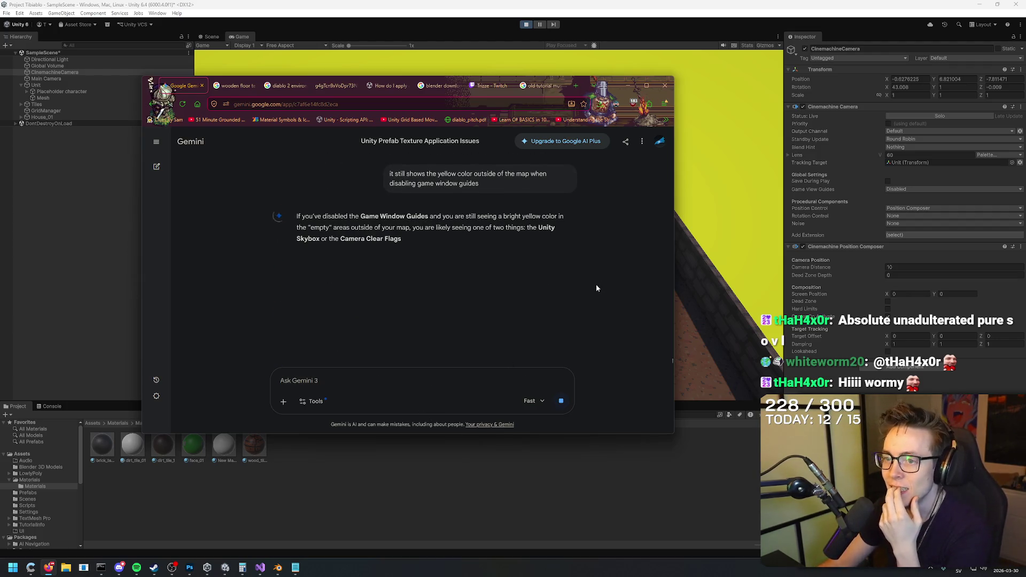
# Step: Read Gemini's answer about the camera's Background Type, selecting a word in the reply
pyautogui.doubleClick(620, 220)
pyautogui.rightClick(619, 220)
pyautogui.click(615, 229)
pyautogui.rightClick(620, 223)
pyautogui.click(617, 217)
pyautogui.rightClick(612, 221)
pyautogui.click(614, 223)
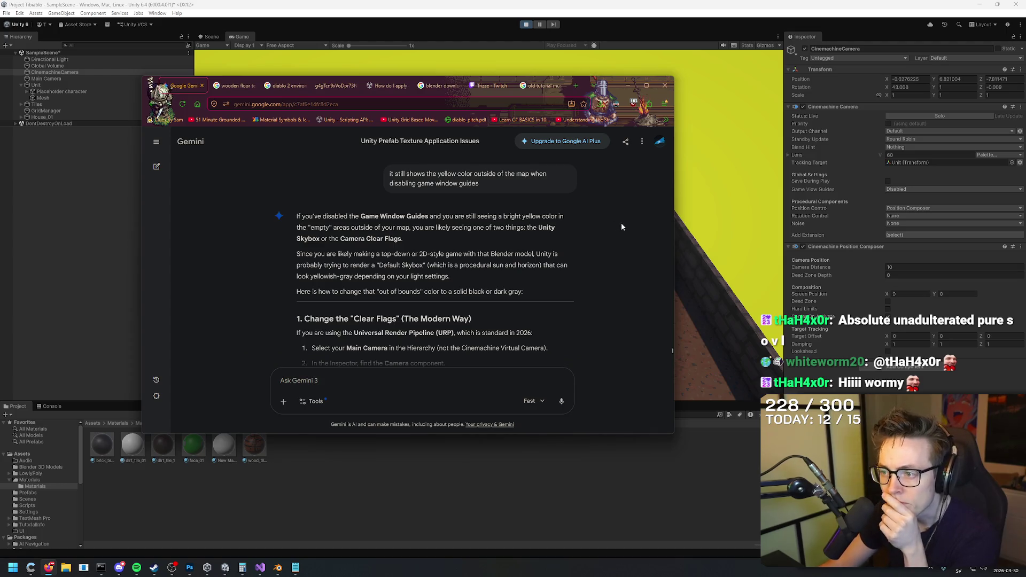
pyautogui.scroll(-1, 620, 222)
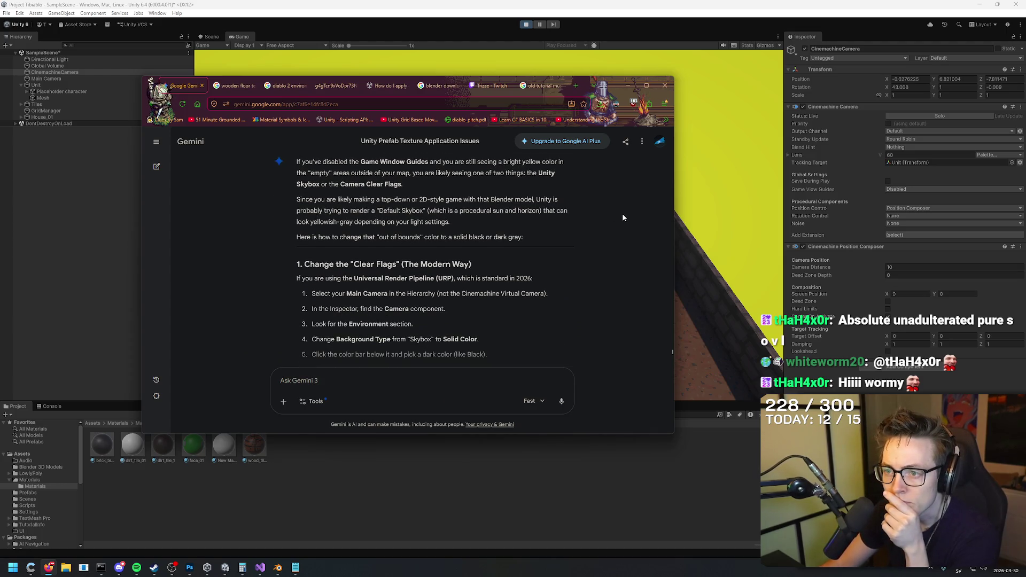
pyautogui.scroll(-1, 622, 217)
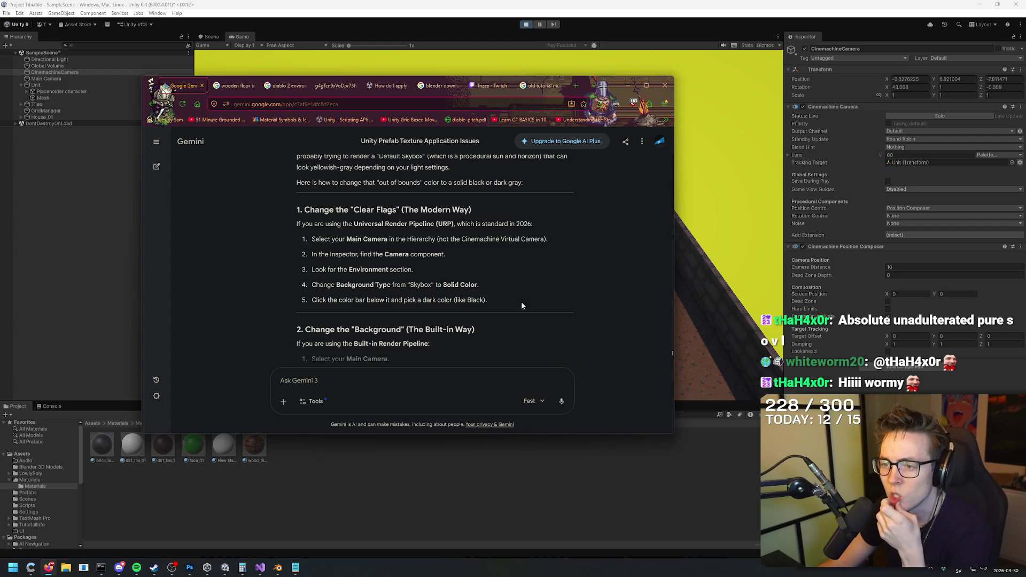
# Step: Finish reading the Solid Color fix, then select Main Camera in the Unity Hierarchy
pyautogui.rightClick(606, 226)
pyautogui.press('Escape')
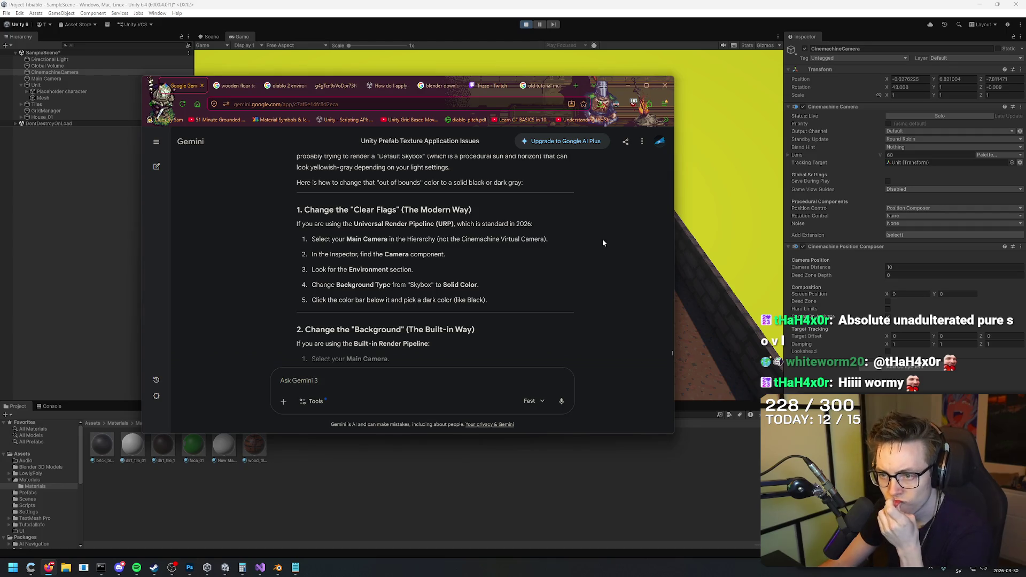
pyautogui.scroll(-1, 602, 235)
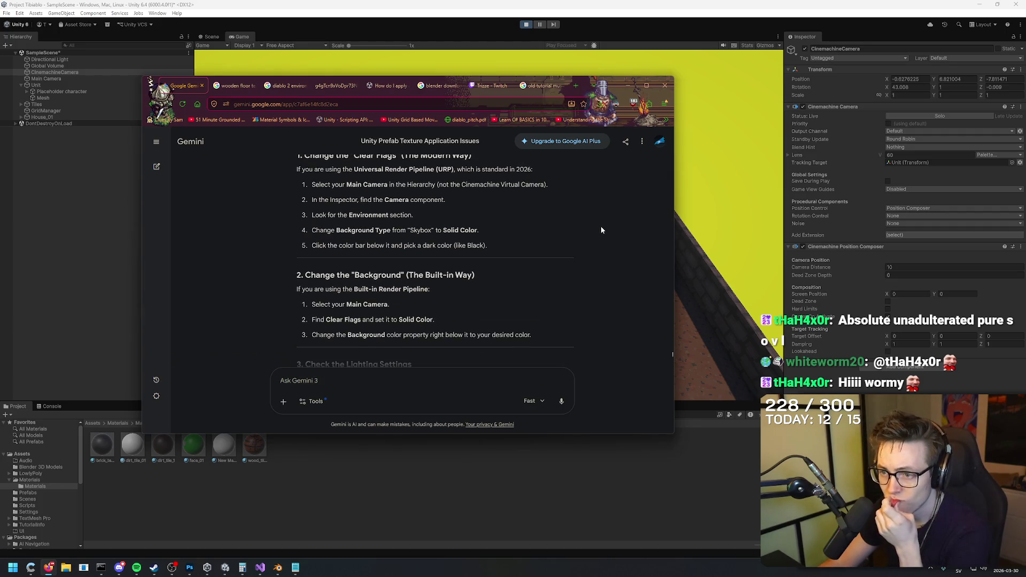
pyautogui.scroll(-2, 603, 232)
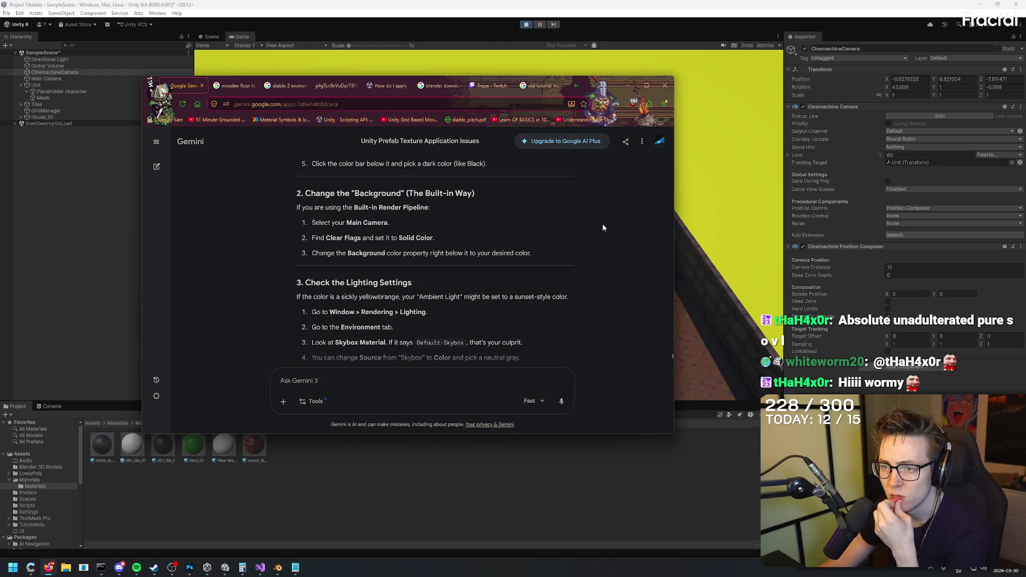
pyautogui.scroll(2, 602, 223)
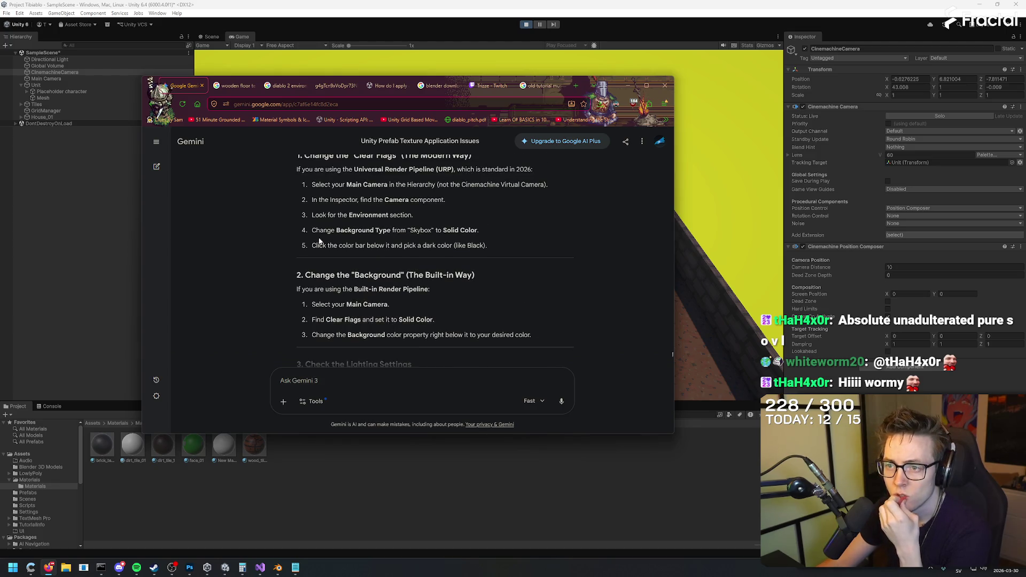
pyautogui.click(79, 169)
pyautogui.click(55, 79)
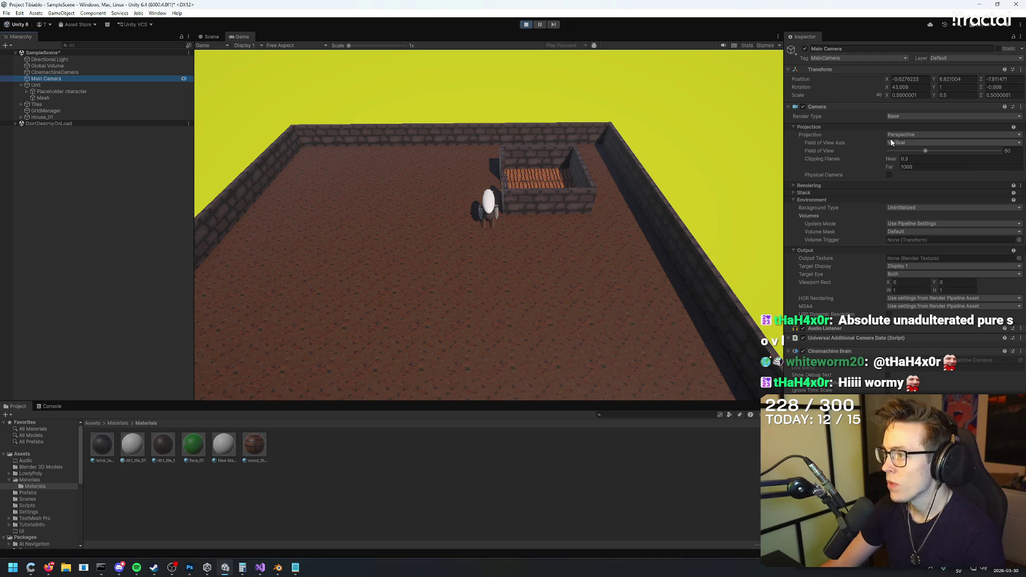
# Step: Recheck Gemini's Background Type instructions before returning to the Unity editor
pyautogui.hotkey('alt', 'Tab')
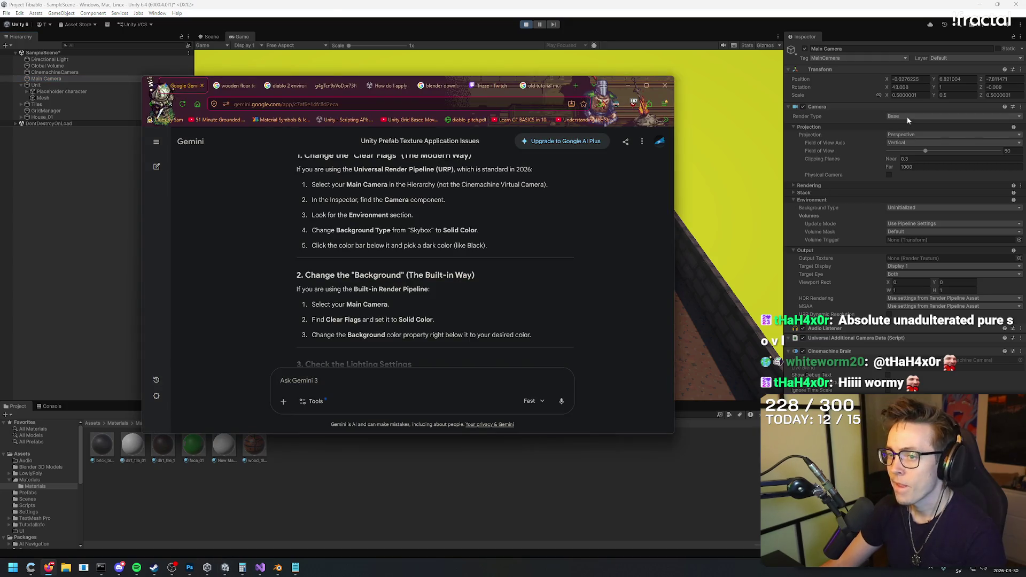
pyautogui.scroll(1, 601, 210)
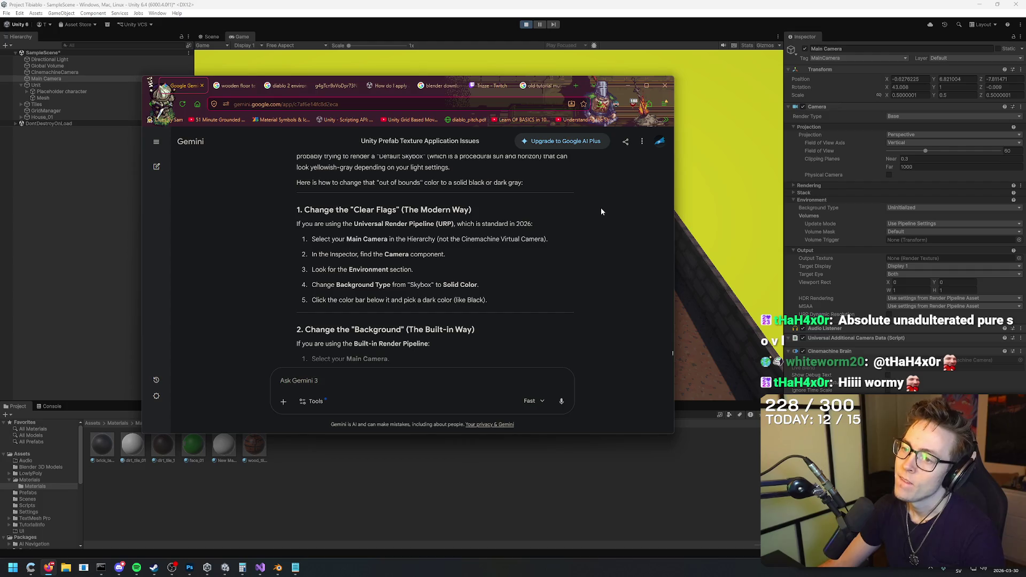
pyautogui.click(847, 166)
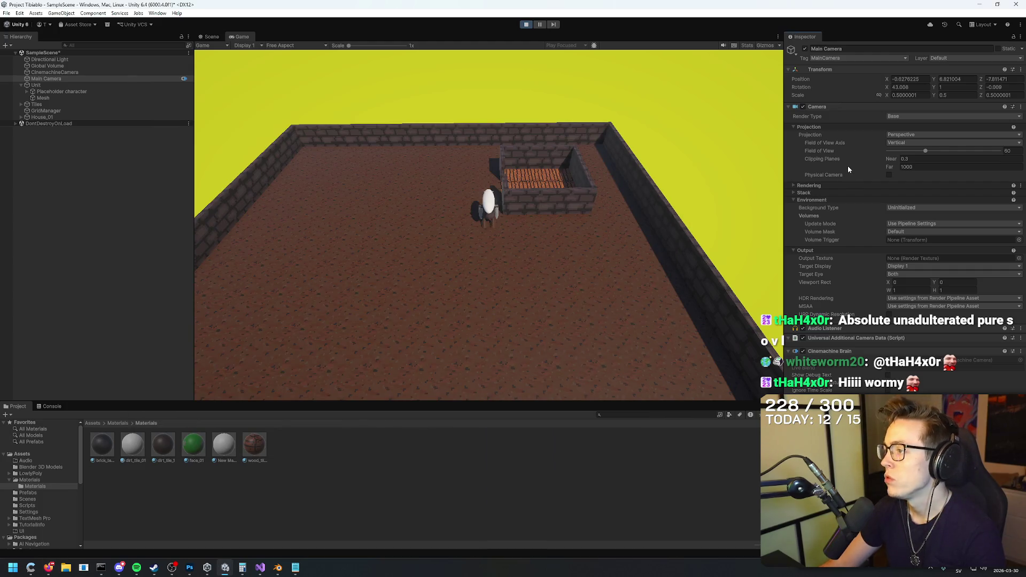
# Step: Set the Main Camera's Background Type to Skybox and stop Play mode
pyautogui.click(905, 207)
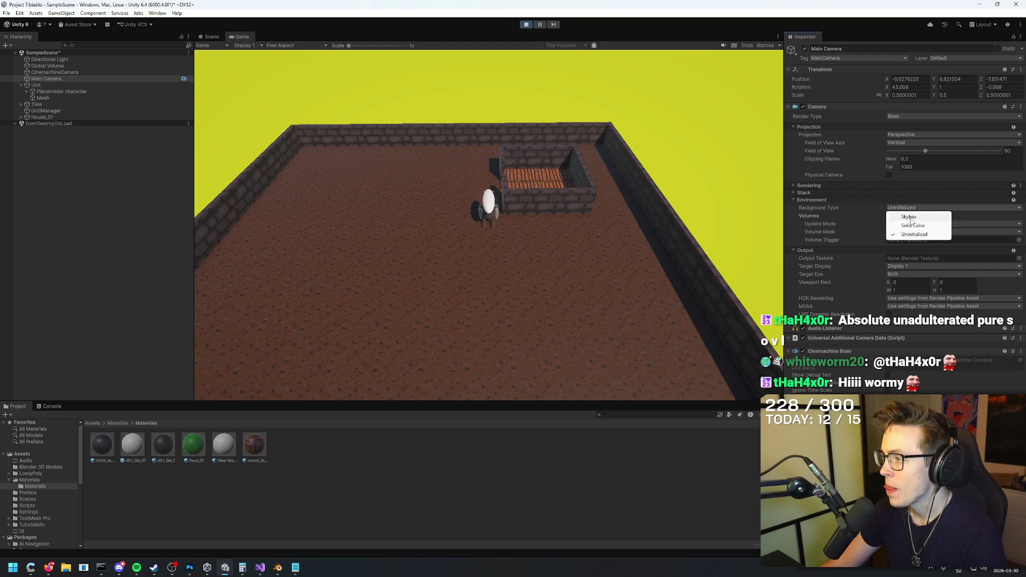
pyautogui.click(904, 216)
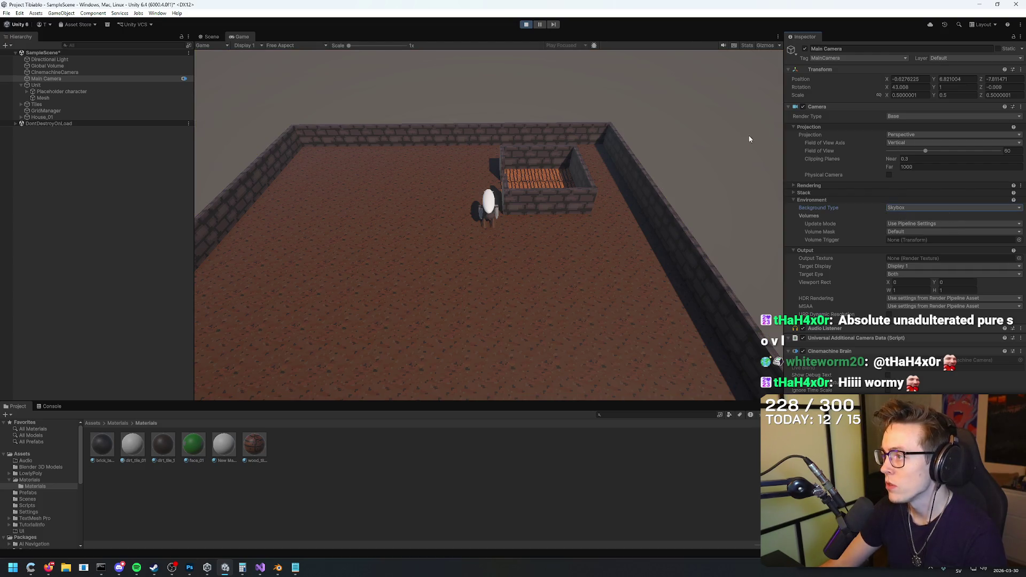
pyautogui.click(525, 24)
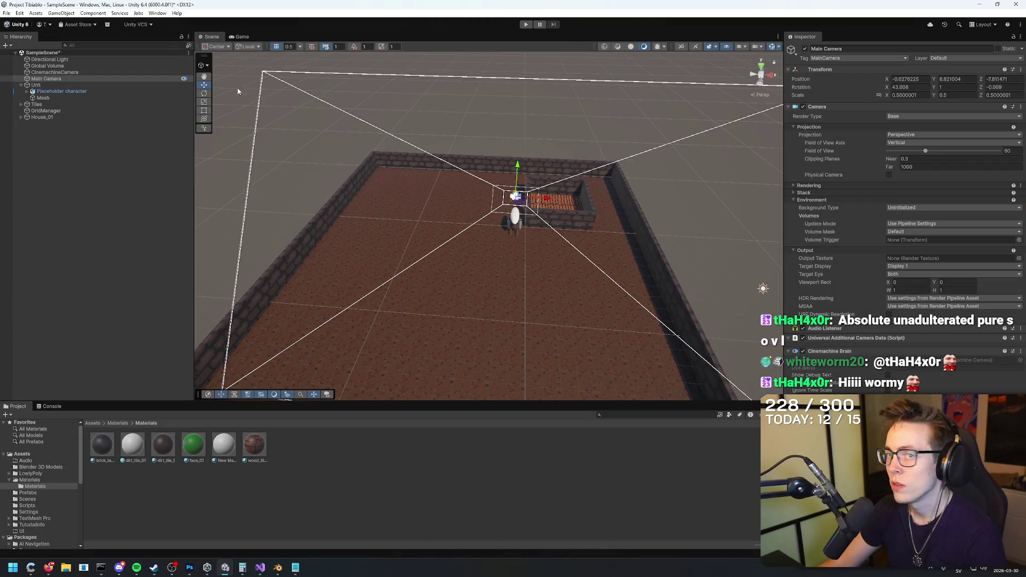
# Step: Switch the Main Camera's Background Type to Skybox and start Play mode
pyautogui.click(908, 207)
pyautogui.click(909, 216)
pyautogui.click(909, 209)
pyautogui.click(526, 25)
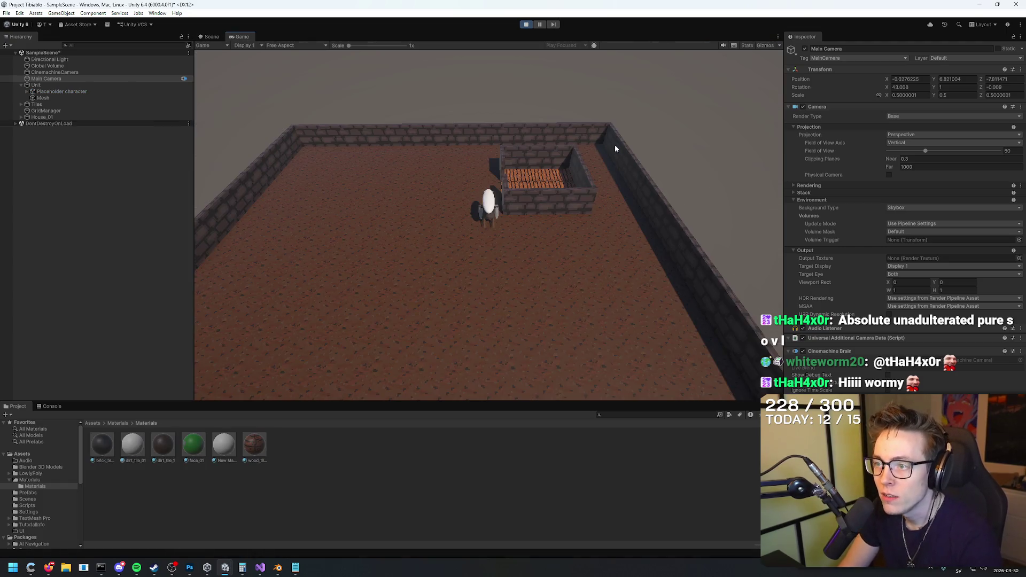
# Step: Walk the Unit around the arena with WASD and a floor-tile click while the camera follows
pyautogui.press('a')
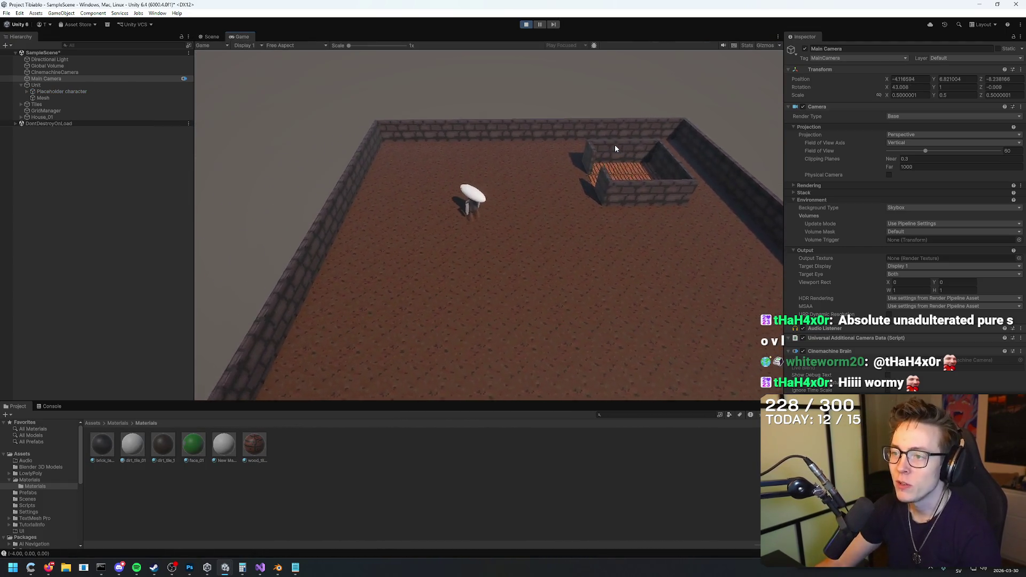
pyautogui.press('d')
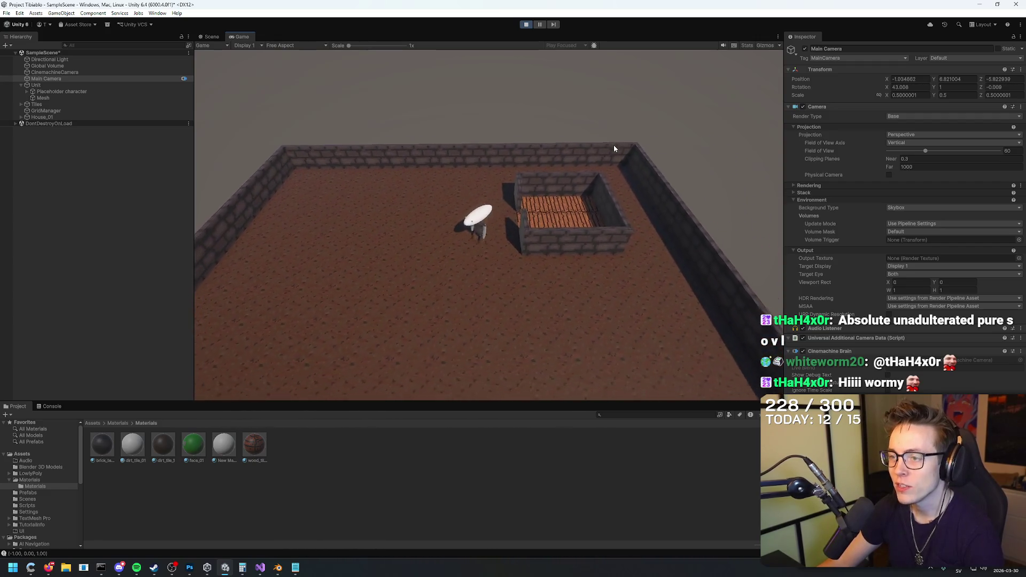
pyautogui.press('a')
pyautogui.press('s')
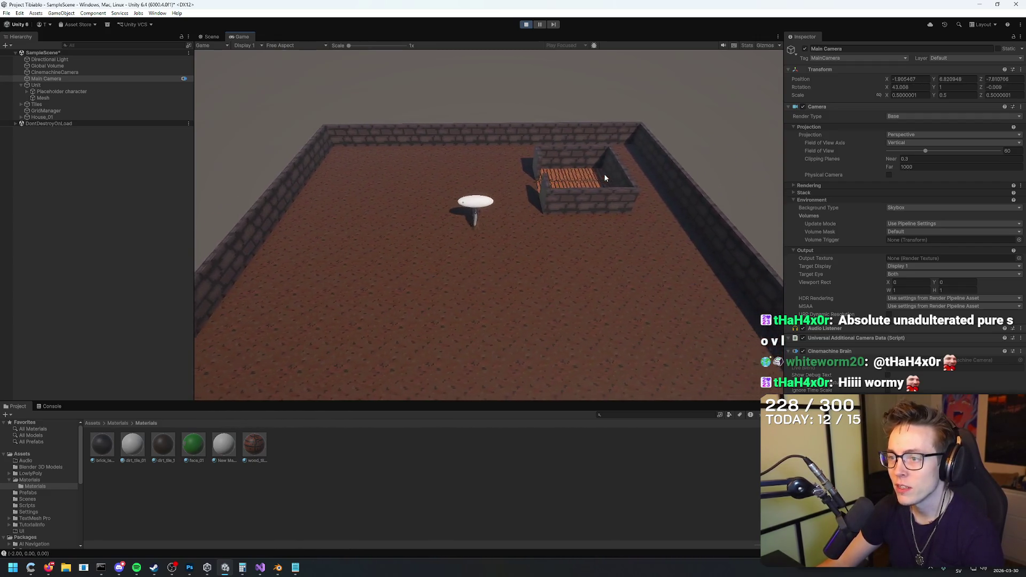
pyautogui.press('a')
pyautogui.press('a')
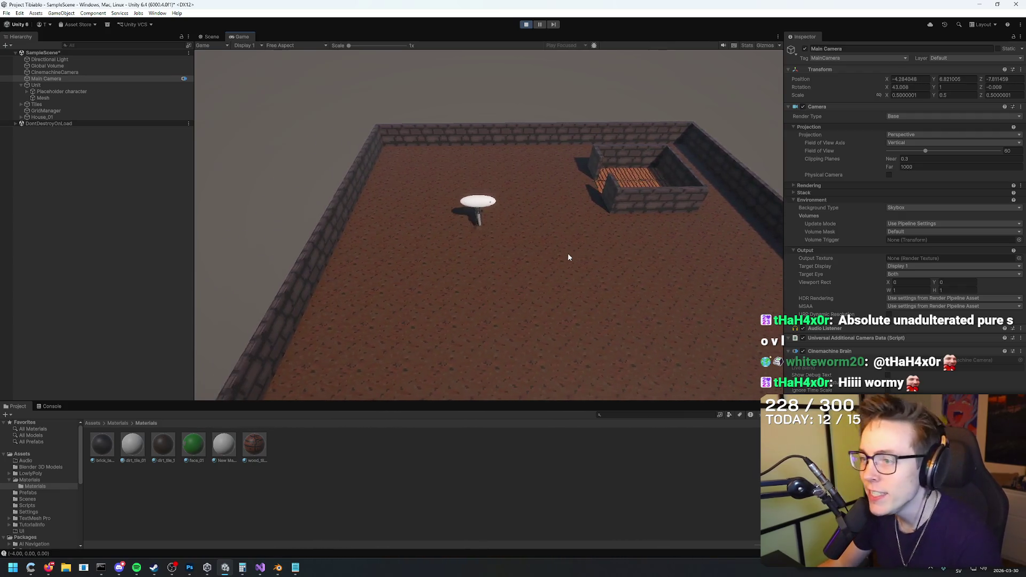
pyautogui.press('a')
pyautogui.press('d')
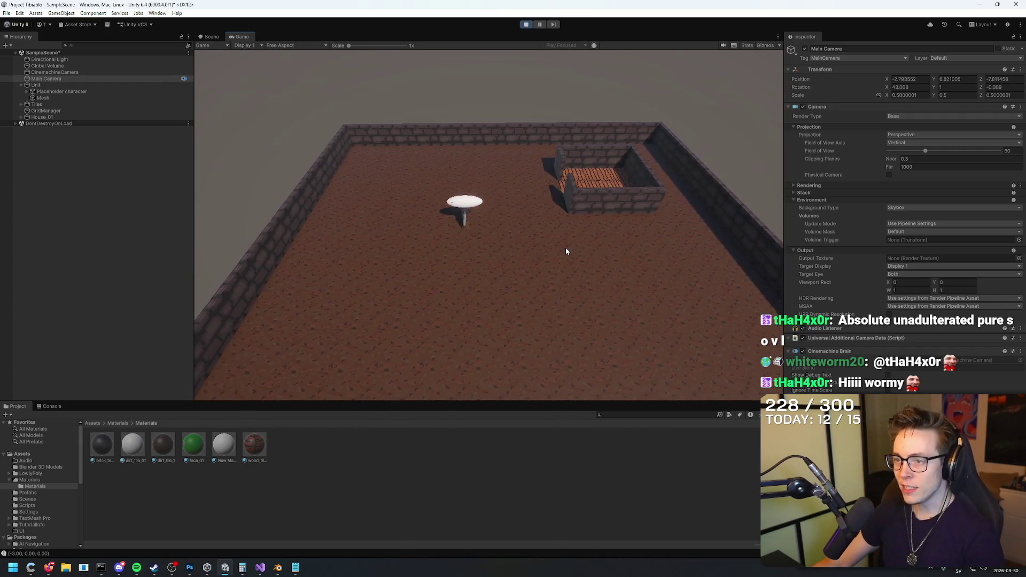
pyautogui.click(565, 248)
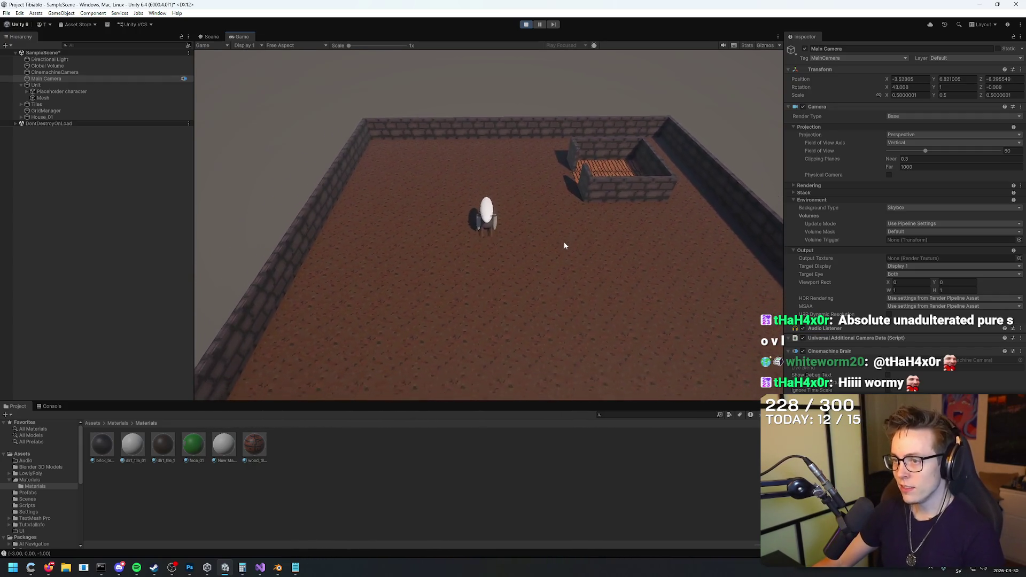
pyautogui.press('a')
pyautogui.press('a')
pyautogui.press('w')
pyautogui.press('w')
pyautogui.press('w')
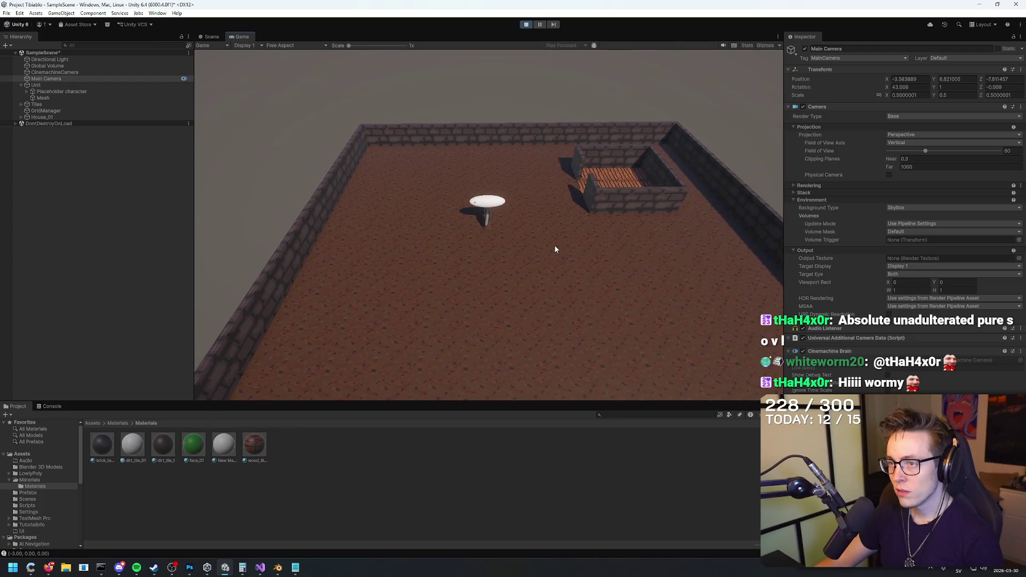
pyautogui.hotkey('ctrl', 's')
pyautogui.press('s')
pyautogui.press('s')
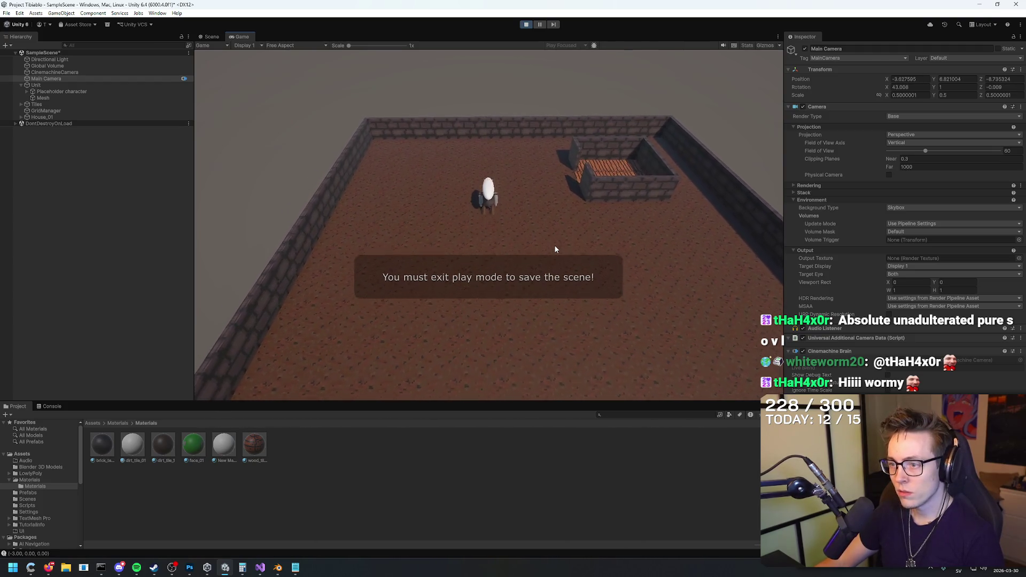
pyautogui.press('w')
pyautogui.press('w')
pyautogui.press('w')
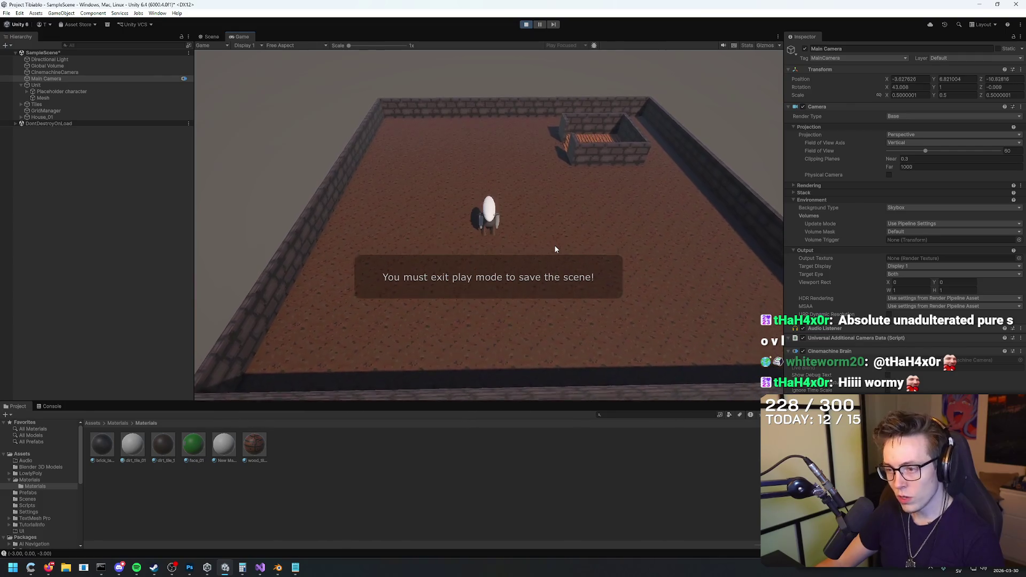
pyautogui.press('w')
pyautogui.press('w')
pyautogui.press('w')
pyautogui.press('a')
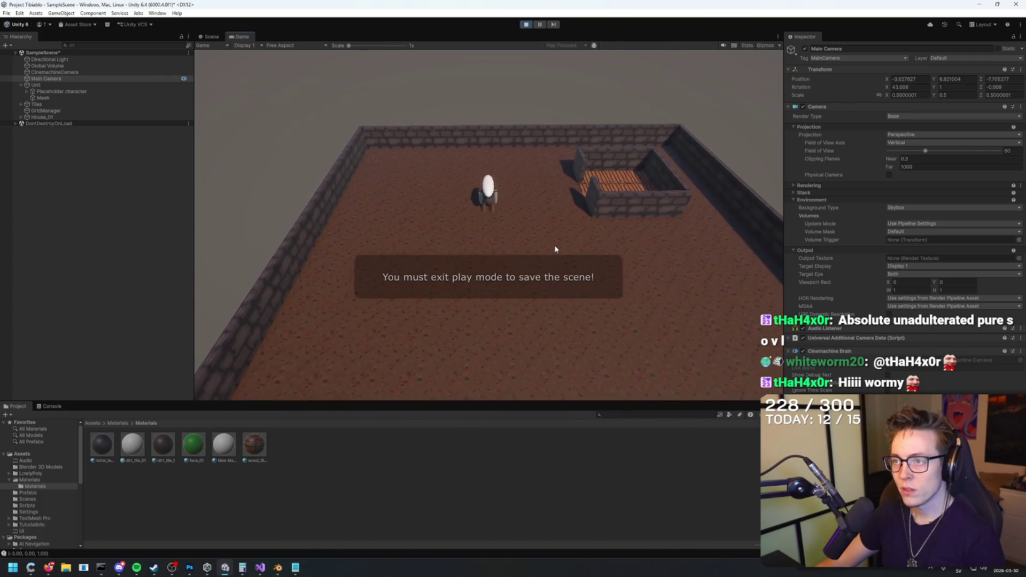
# Step: Zoom the Game view Scale in and back out while walking the Unit into the house
pyautogui.moveTo(348, 45); pyautogui.dragTo(417, 47)
pyautogui.press('w')
pyautogui.press('d')
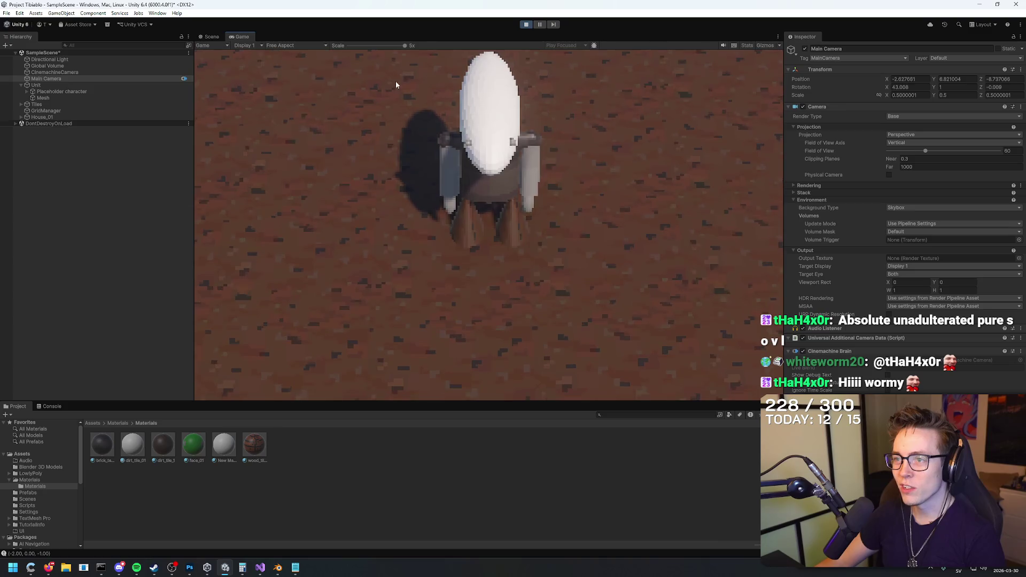
pyautogui.moveTo(404, 46); pyautogui.dragTo(349, 46)
pyautogui.press('w')
pyautogui.press('w')
pyautogui.press('w')
pyautogui.press('a')
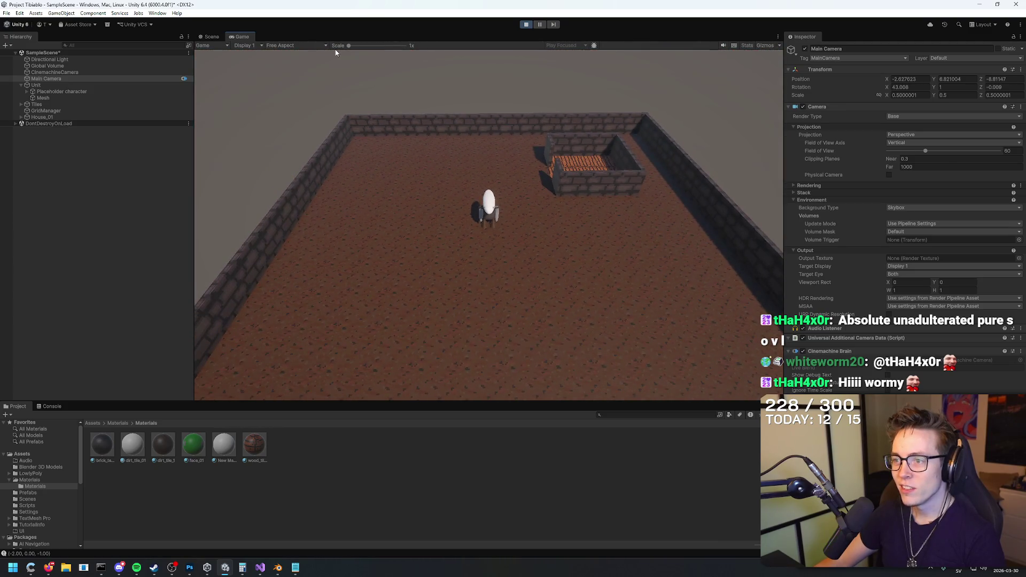
pyautogui.press('s')
pyautogui.press('s')
pyautogui.press('s')
pyautogui.press('a')
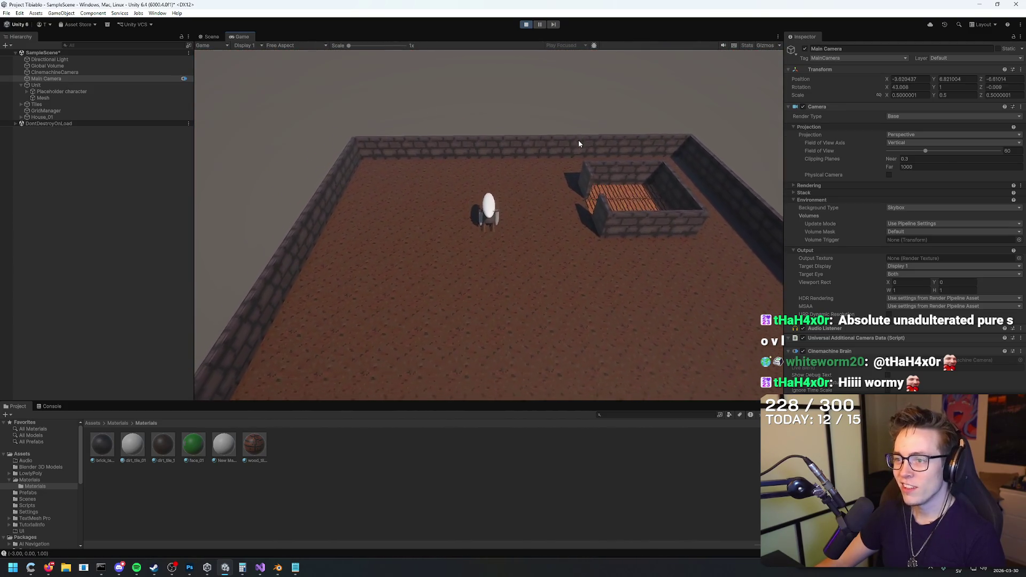
pyautogui.press('w')
pyautogui.press('w')
pyautogui.press('w')
pyautogui.press('d')
pyautogui.press('d')
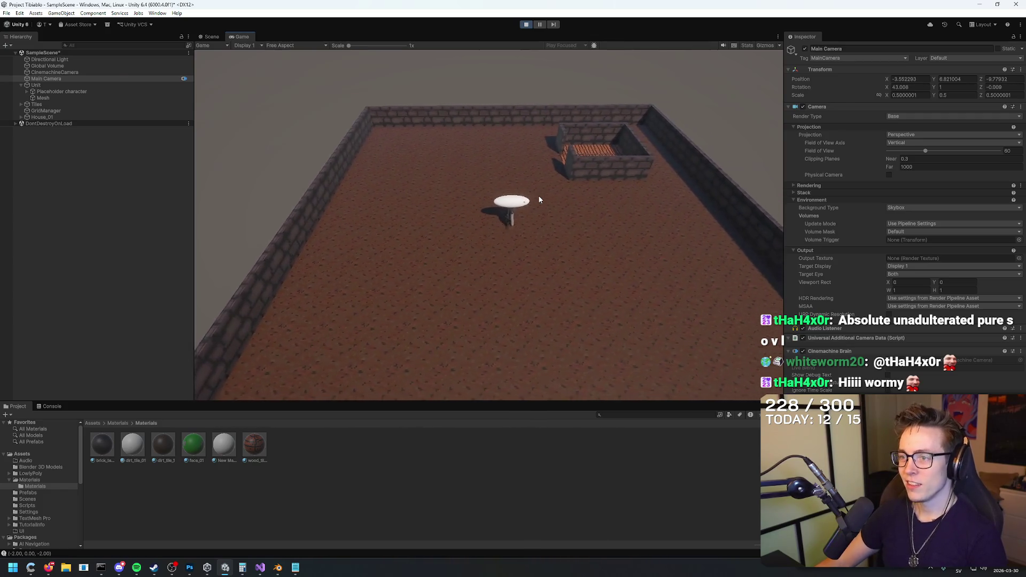
pyautogui.press('d')
pyautogui.press('d')
pyautogui.press('d')
pyautogui.press('w')
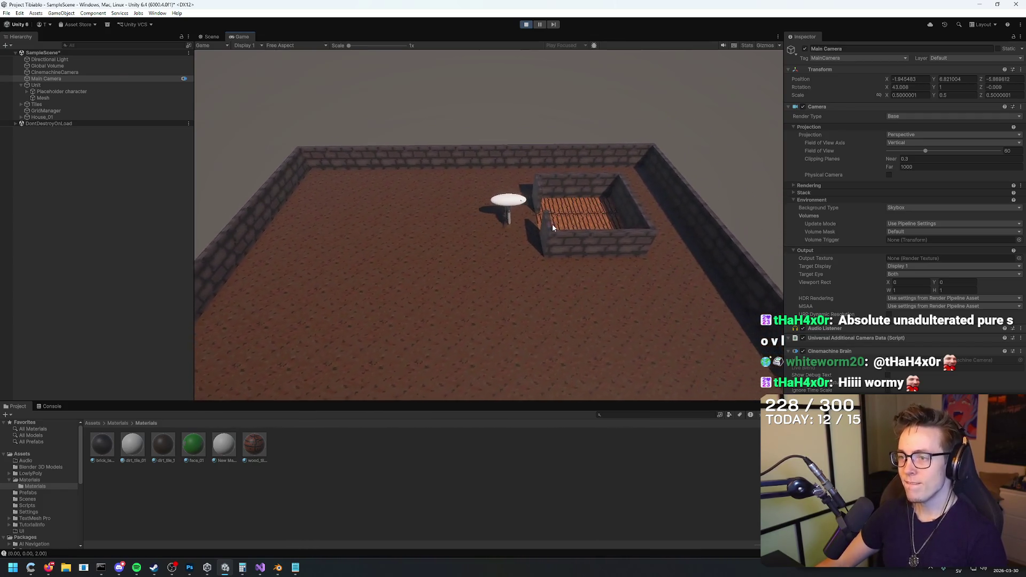
pyautogui.press('a')
pyautogui.press('s')
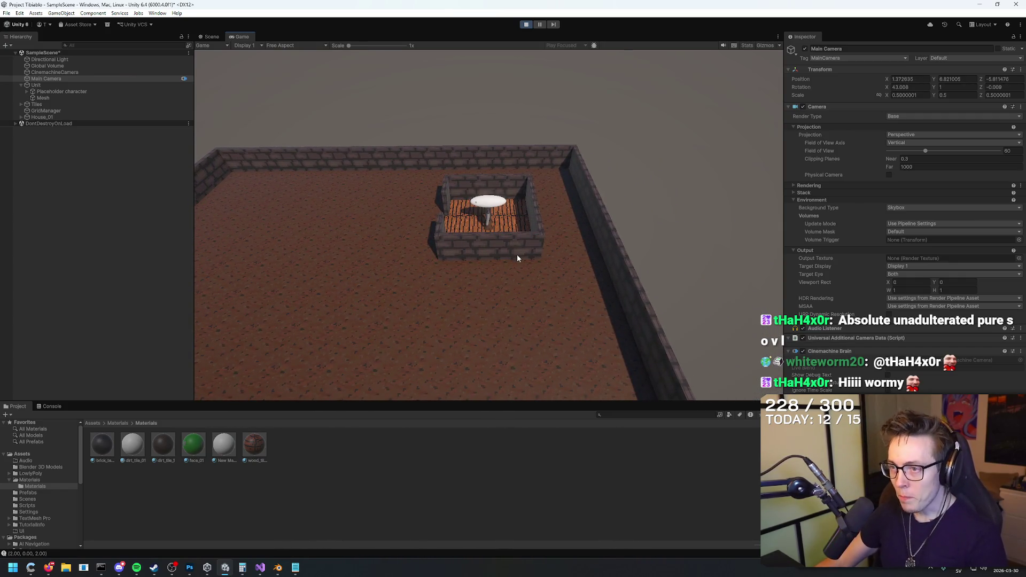
pyautogui.press('a')
pyautogui.press('a')
pyautogui.press('a')
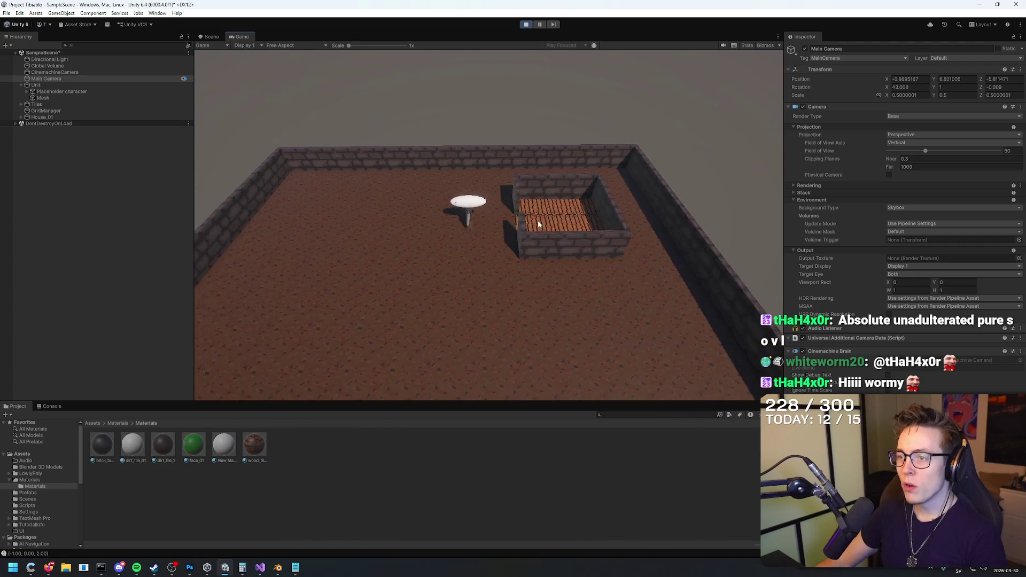
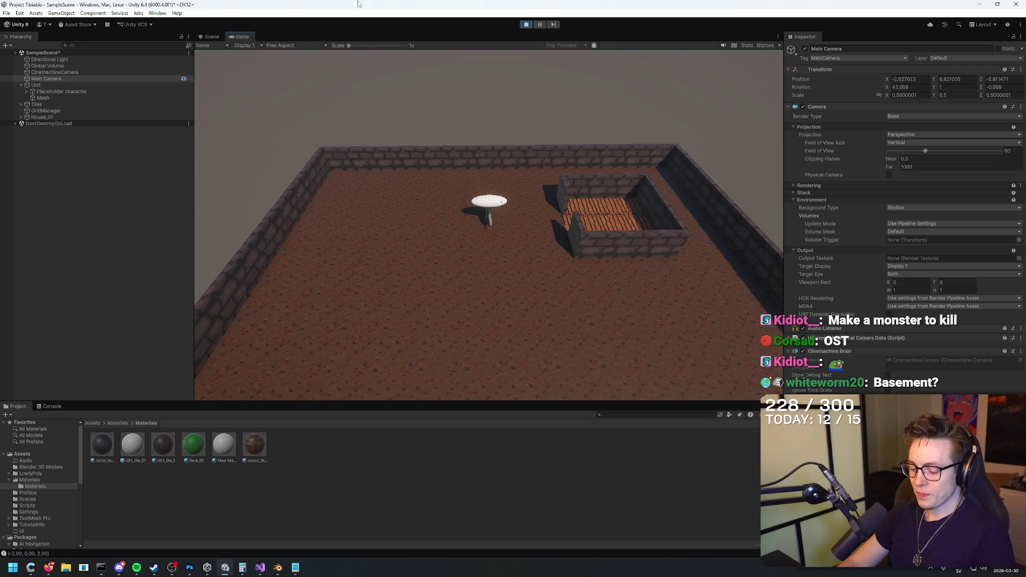
# Step: Walk the unit a few tiles with S, A, W and S, then select the Unit object
pyautogui.press('s')
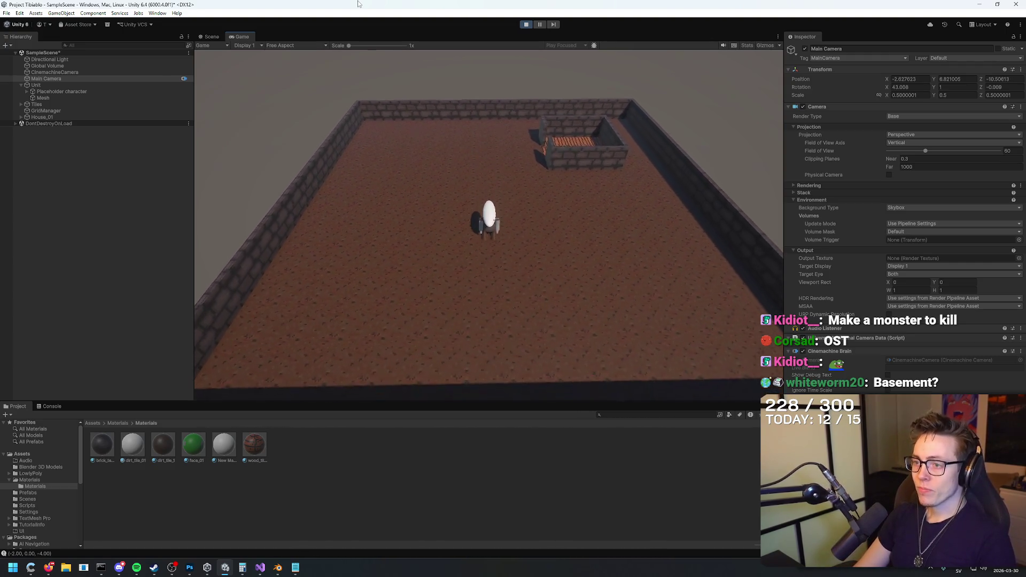
pyautogui.press('a')
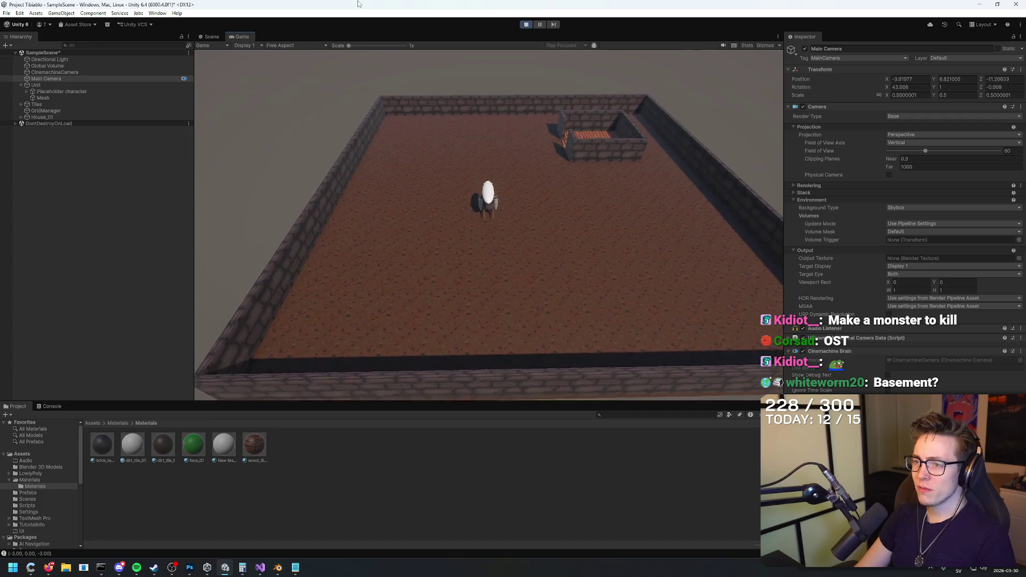
pyautogui.press('w')
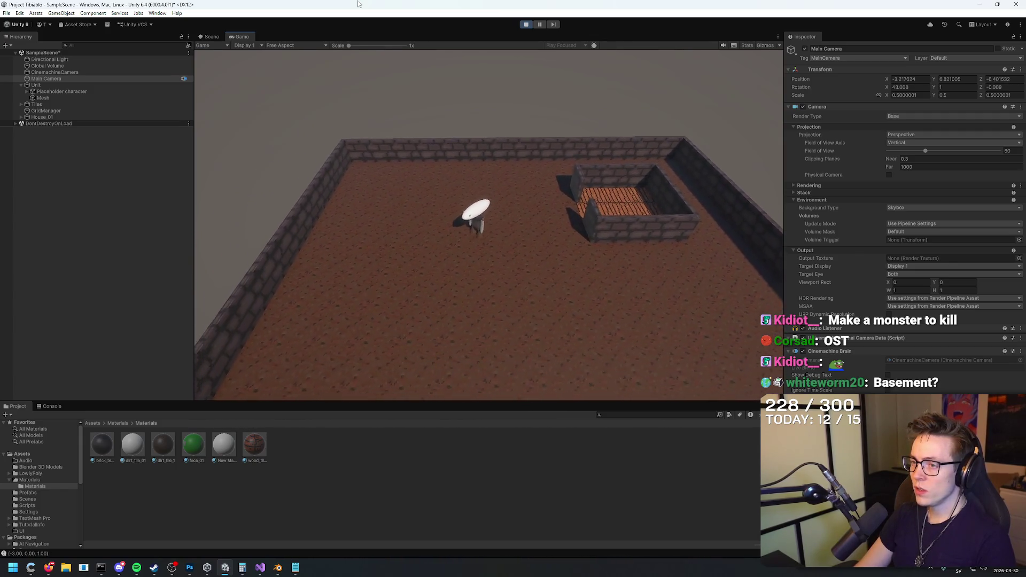
pyautogui.press('s')
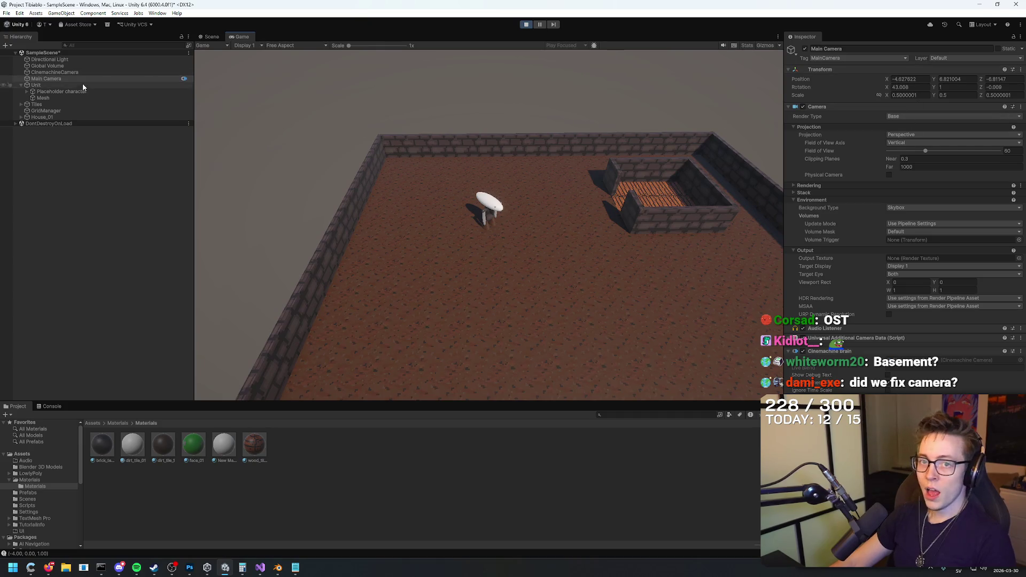
pyautogui.click(64, 86)
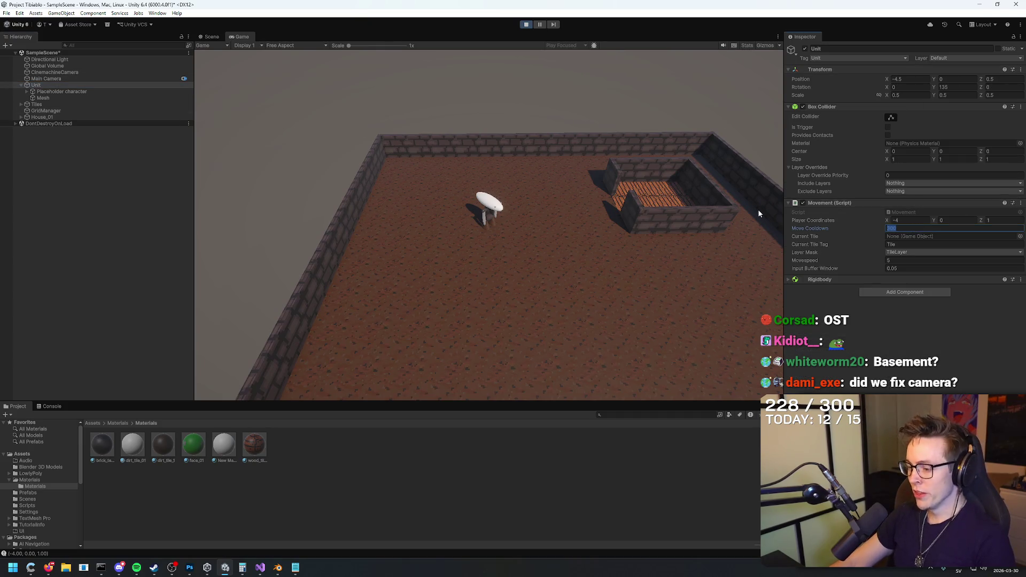
# Step: Raise the Unit's Movement script Movespeed to 10, then to 20
pyautogui.click(677, 150)
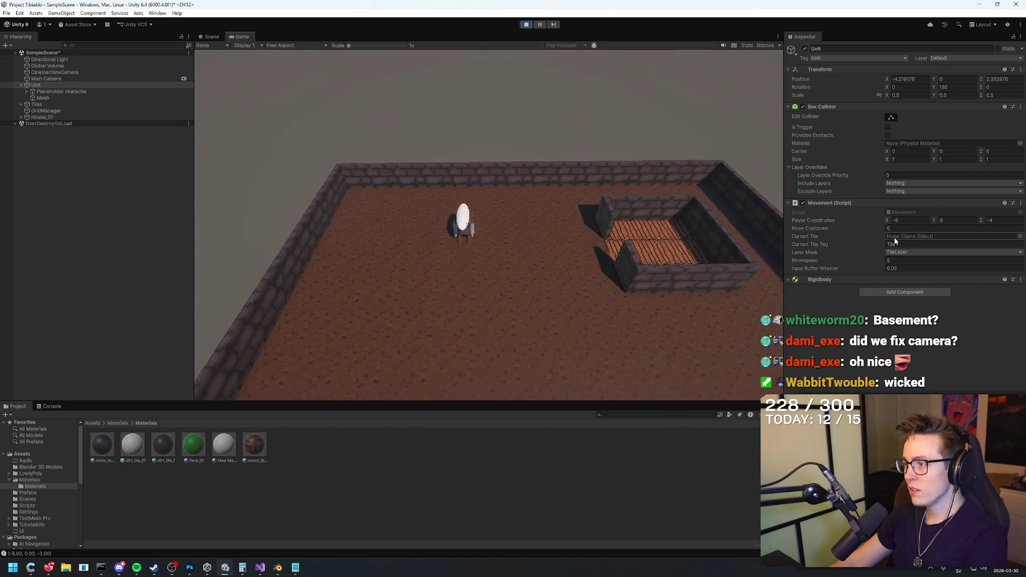
pyautogui.doubleClick(889, 260)
pyautogui.write('10')
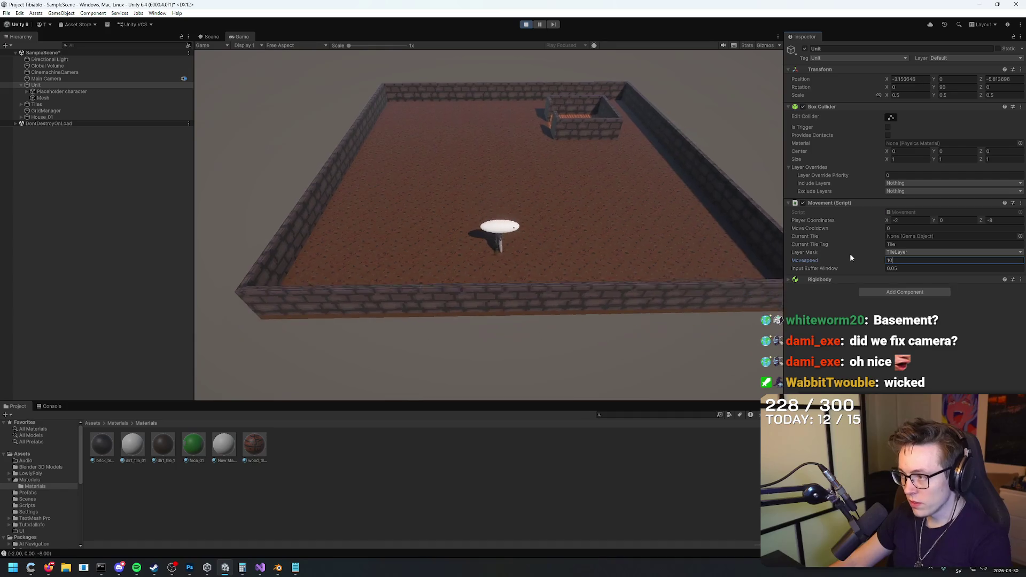
pyautogui.click(643, 188)
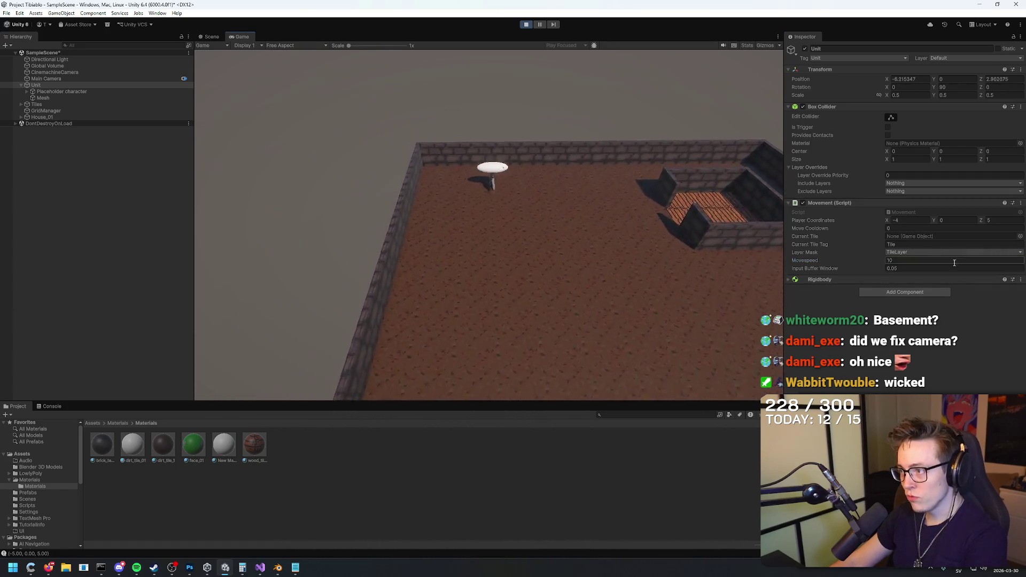
pyautogui.doubleClick(954, 262)
pyautogui.write('20')
pyautogui.click(687, 255)
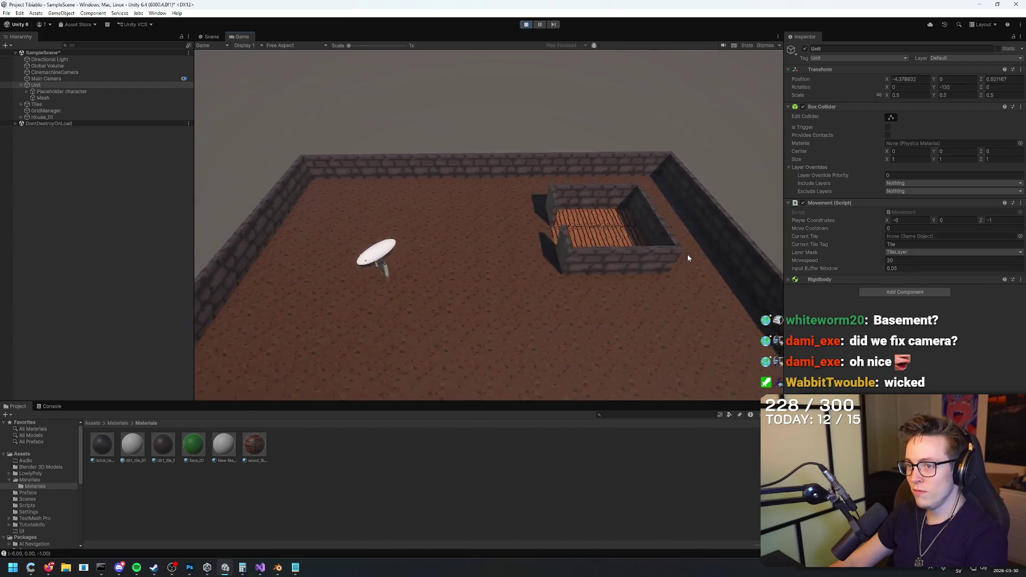
# Step: Walk the unit to the left wall, diagonally to the far wall, then across to the right side
pyautogui.press('a')
pyautogui.press('a')
pyautogui.press('w')
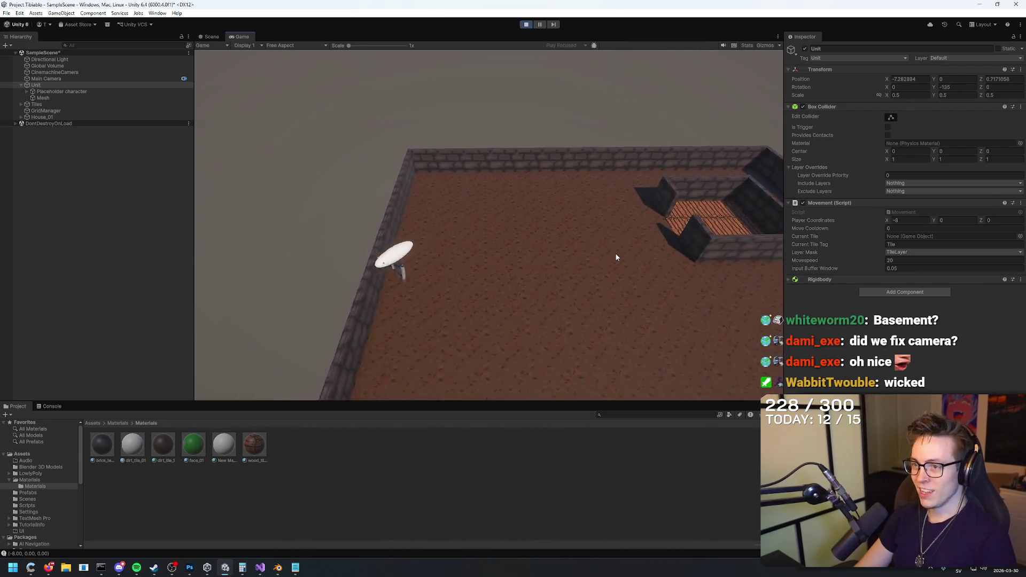
pyautogui.press('d')
pyautogui.press('d')
pyautogui.press('d')
pyautogui.press('w')
pyautogui.press('w')
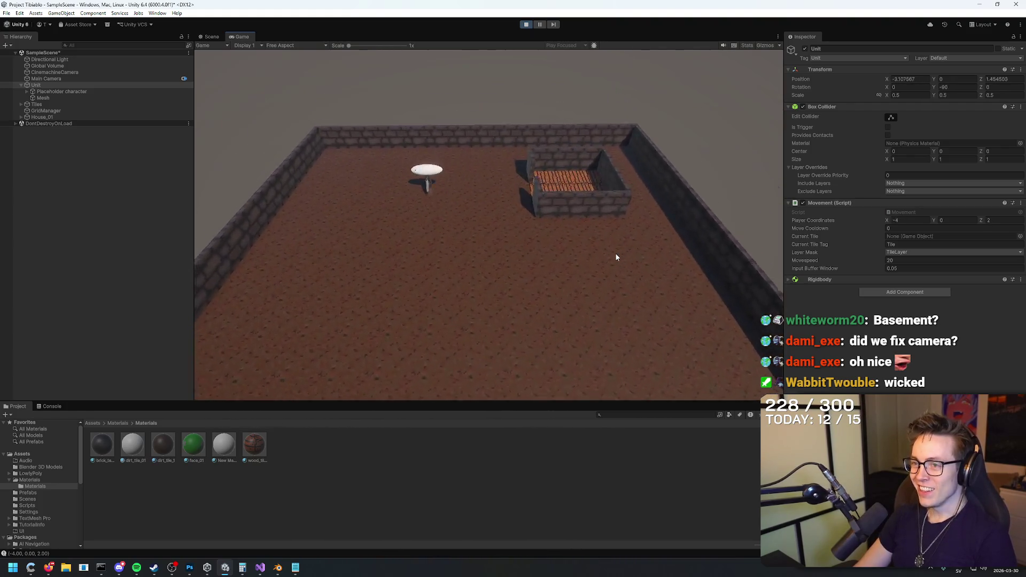
pyautogui.press('w')
pyautogui.press('d')
pyautogui.press('w')
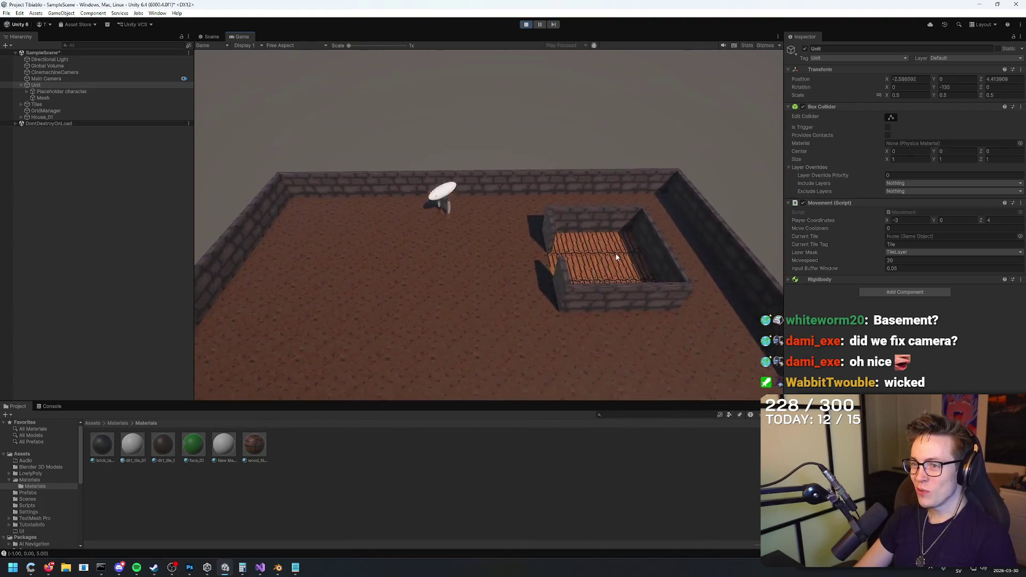
pyautogui.press('a')
pyautogui.press('s')
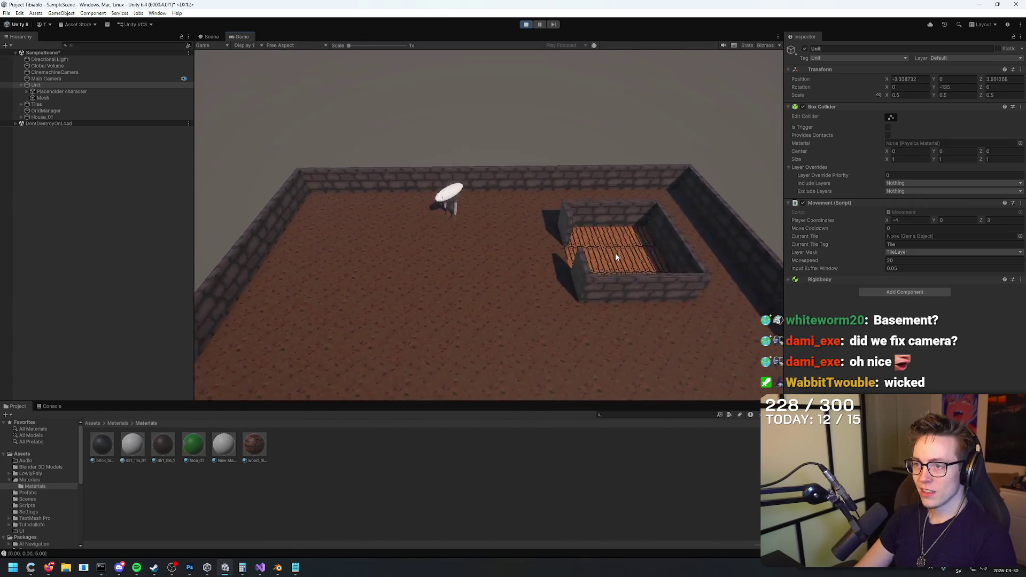
pyautogui.press('w')
pyautogui.press('w')
pyautogui.press('d')
pyautogui.press('d')
pyautogui.press('d')
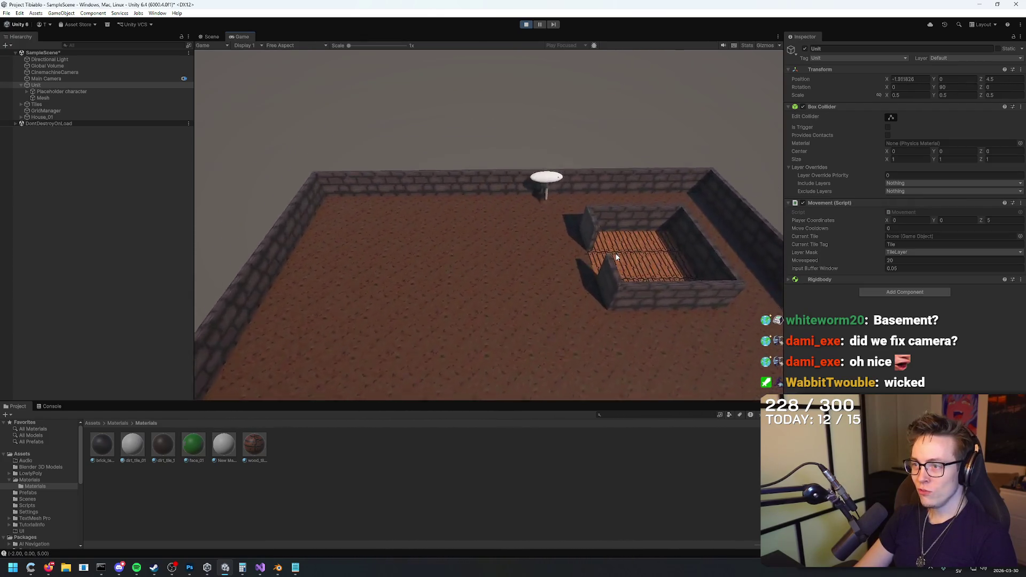
pyautogui.press('d')
pyautogui.press('d')
pyautogui.press('d')
pyautogui.press('s')
pyautogui.press('s')
pyautogui.press('s')
pyautogui.press('s')
pyautogui.press('s')
pyautogui.press('s')
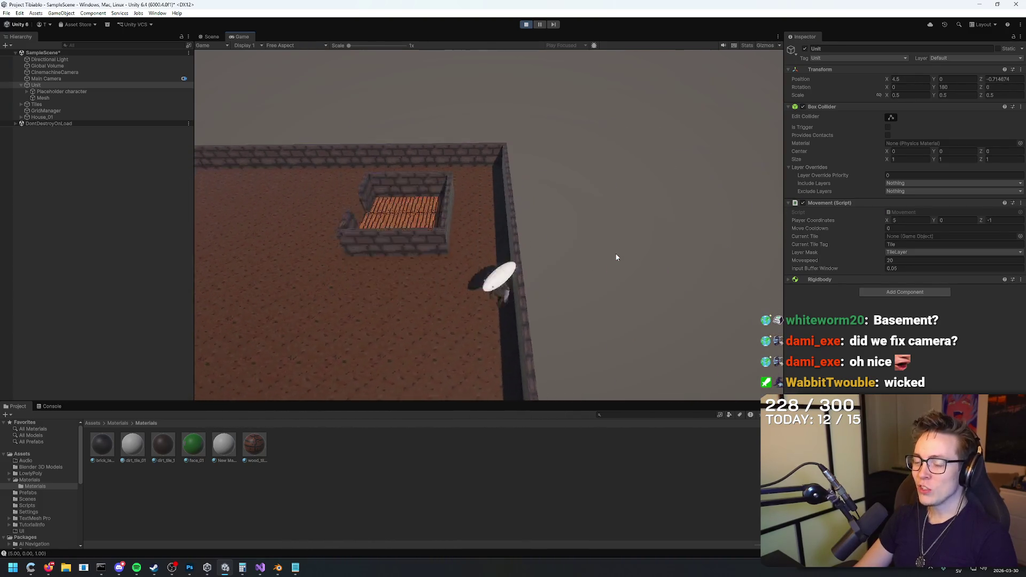
# Step: Run the unit back across the floor, to the far corner, then along the left wall
pyautogui.press('a')
pyautogui.press('a')
pyautogui.press('a')
pyautogui.press('s')
pyautogui.press('s')
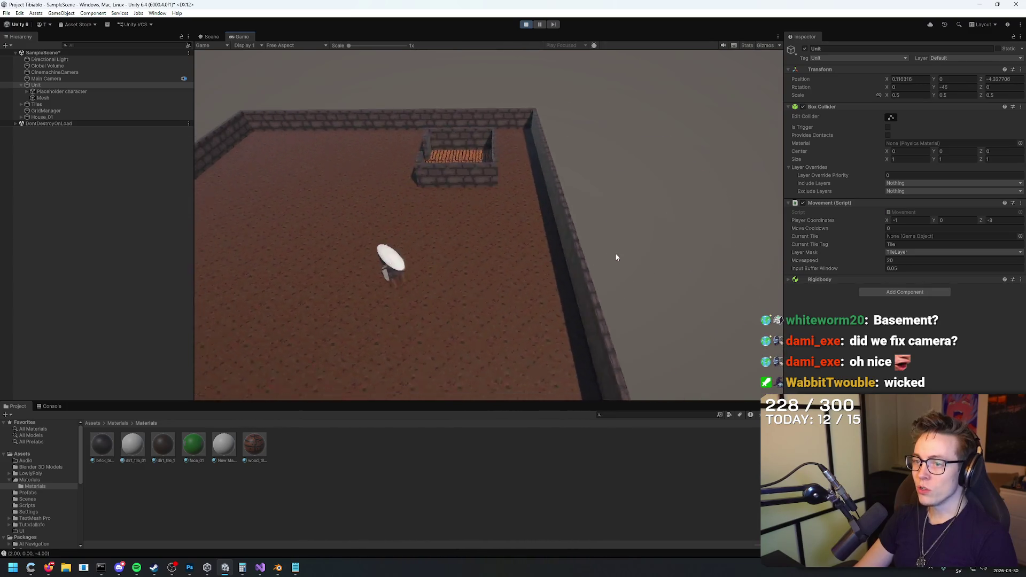
pyautogui.press('w')
pyautogui.press('w')
pyautogui.press('w')
pyautogui.press('d')
pyautogui.press('d')
pyautogui.press('d')
pyautogui.press('s')
pyautogui.press('s')
pyautogui.press('a')
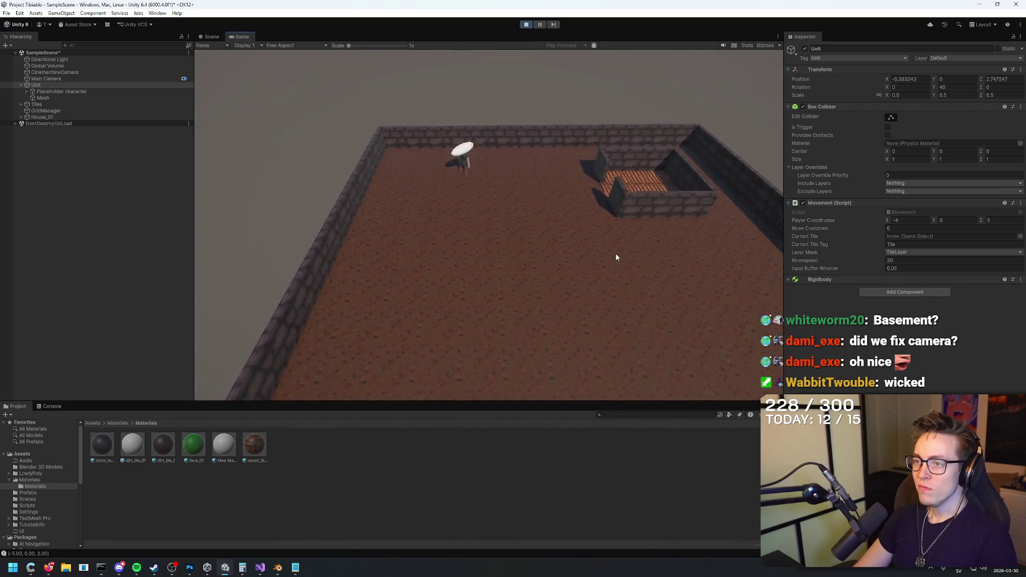
pyautogui.press('w')
pyautogui.press('w')
pyautogui.press('w')
pyautogui.press('a')
pyautogui.press('a')
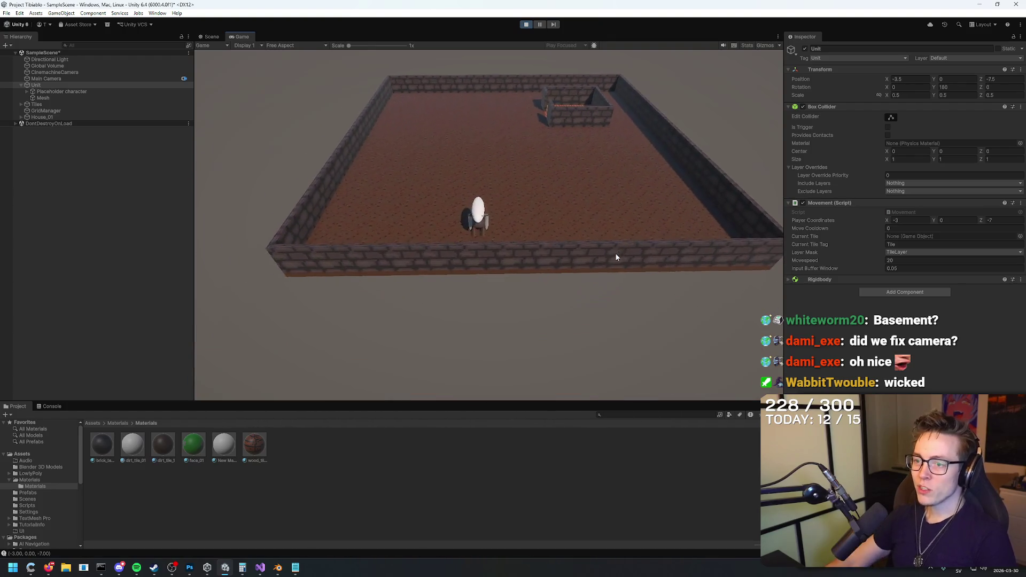
pyautogui.press('s')
pyautogui.press('s')
pyautogui.press('s')
pyautogui.press('d')
pyautogui.press('d')
pyautogui.press('d')
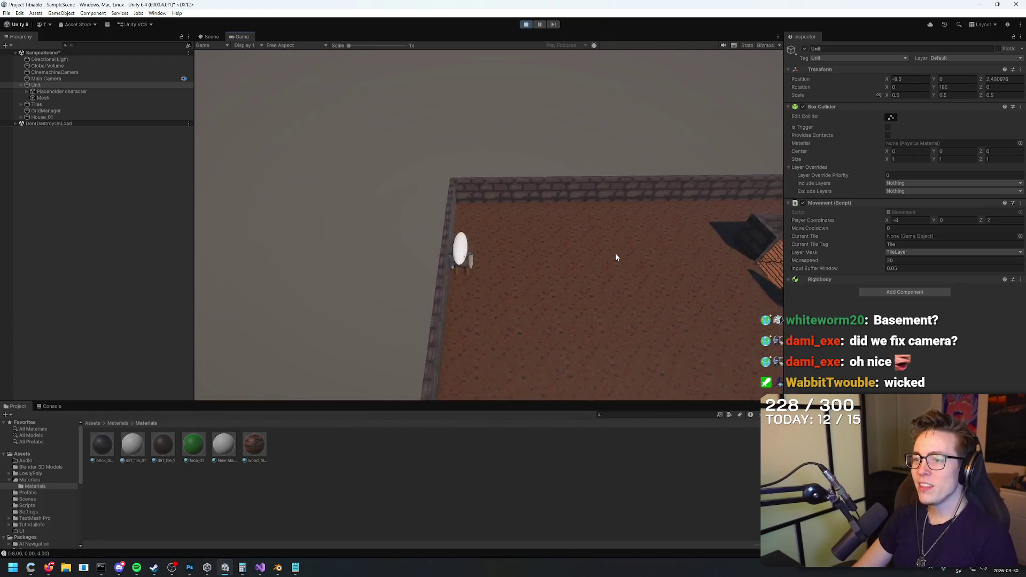
pyautogui.press('a')
pyautogui.press('a')
pyautogui.press('a')
pyautogui.press('w')
pyautogui.press('w')
pyautogui.press('w')
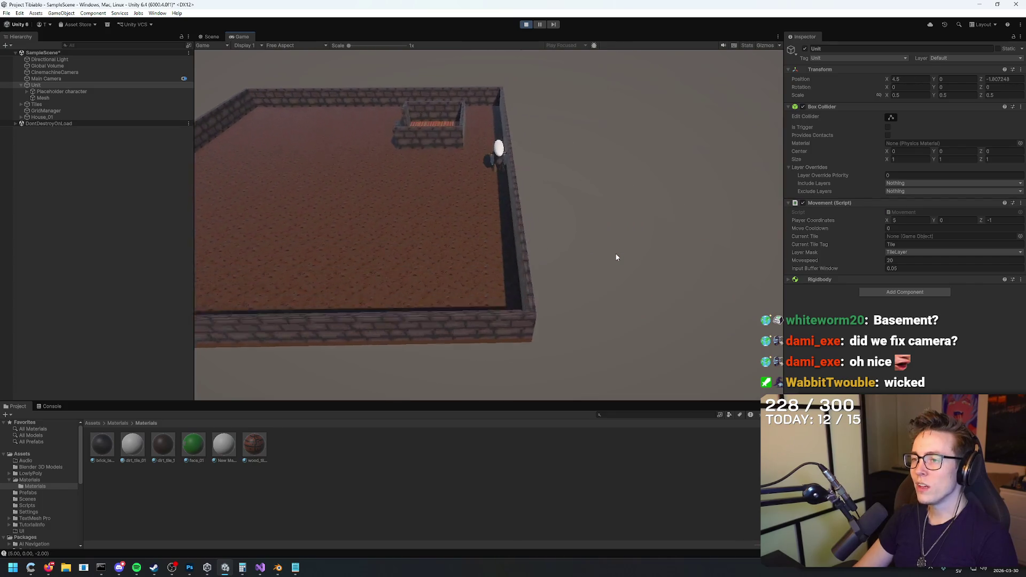
pyautogui.press('s')
pyautogui.press('s')
pyautogui.press('s')
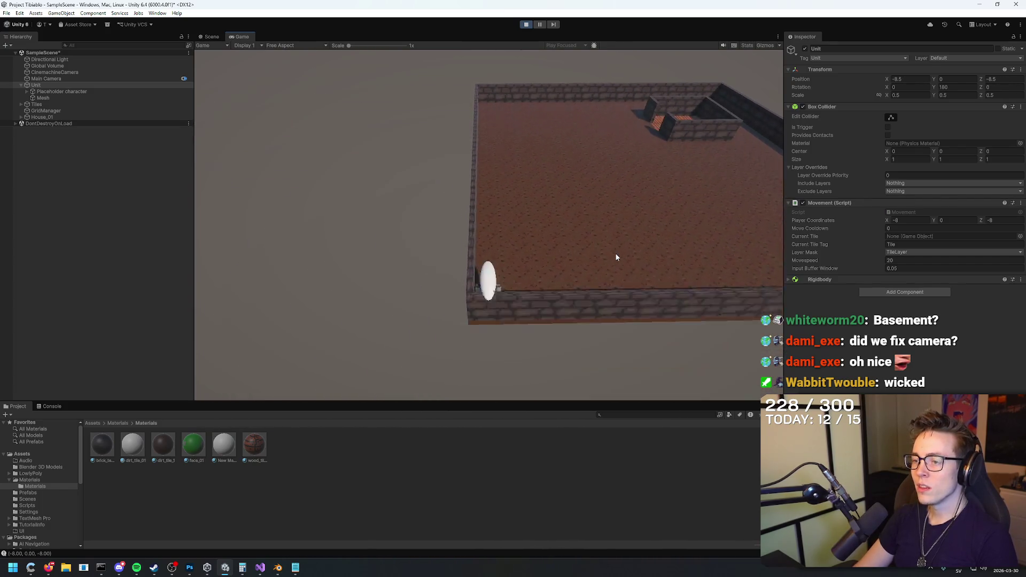
# Step: Step the unit diagonally toward the small house, then back toward the near wall
pyautogui.press('d')
pyautogui.press('d')
pyautogui.press('d')
pyautogui.press('s')
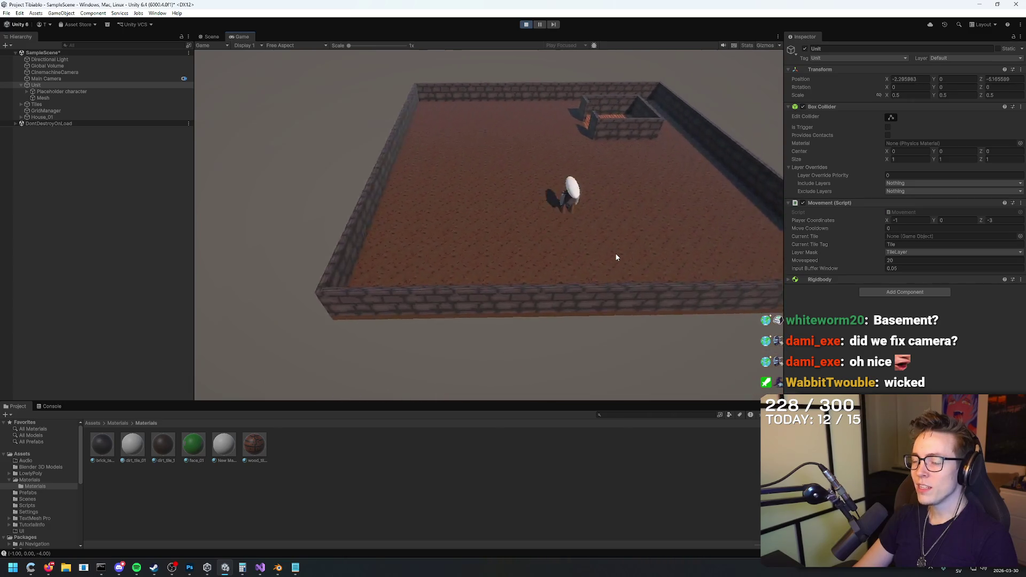
pyautogui.press('d')
pyautogui.press('d')
pyautogui.press('d')
pyautogui.press('w')
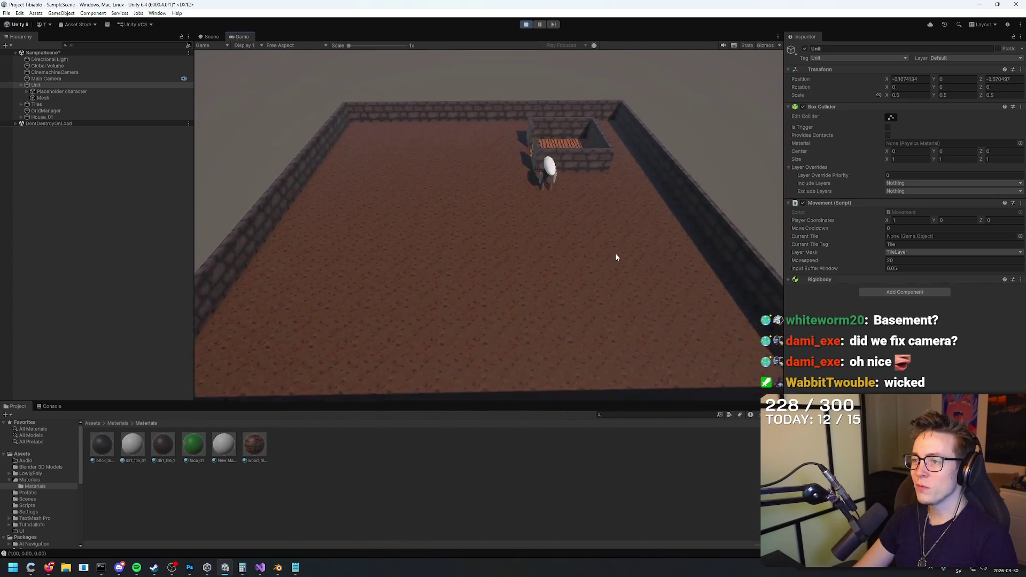
pyautogui.press('s')
pyautogui.press('d')
pyautogui.press('w')
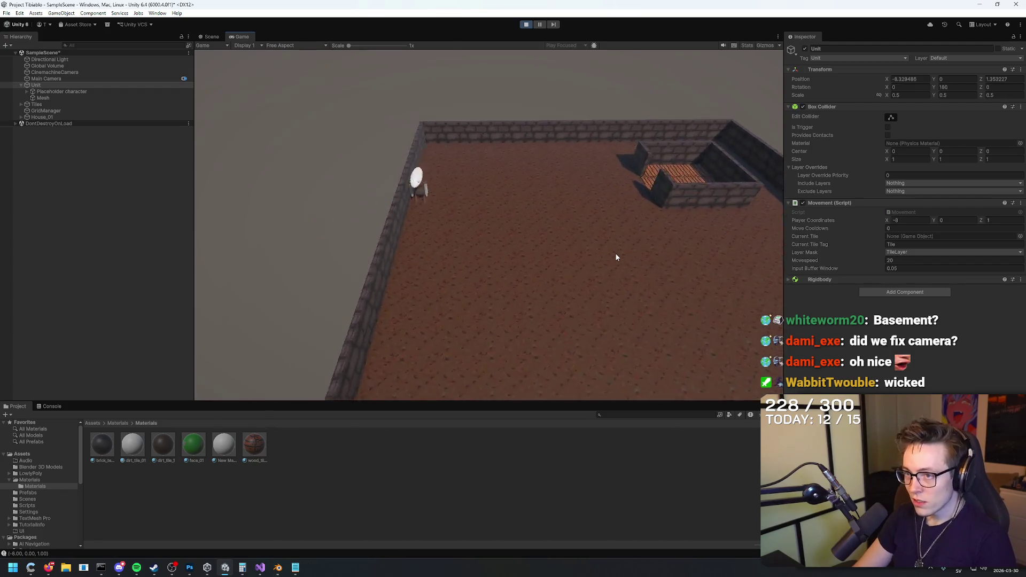
pyautogui.press('s')
pyautogui.press('w')
pyautogui.press('s')
pyautogui.press('s')
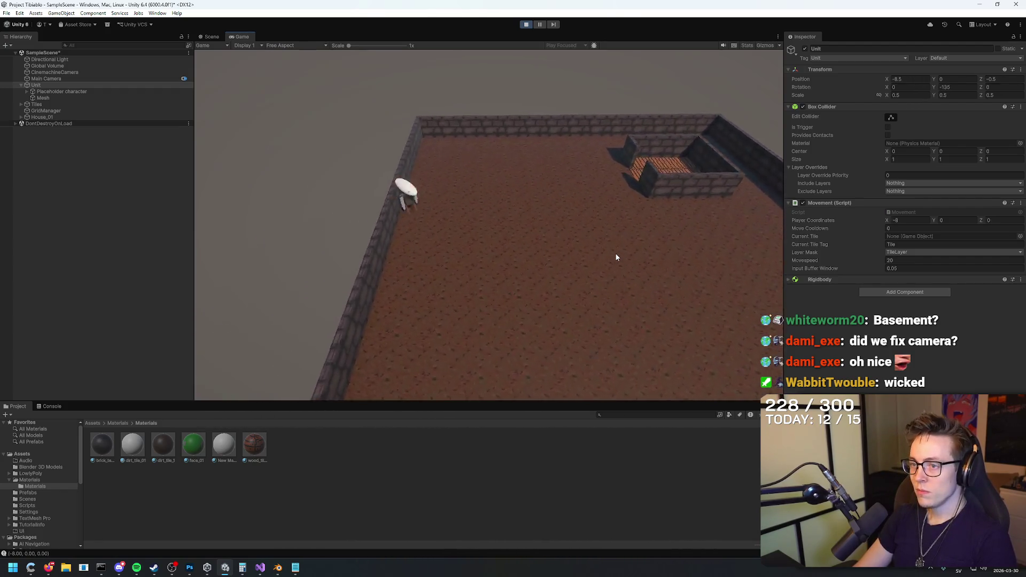
pyautogui.press('a')
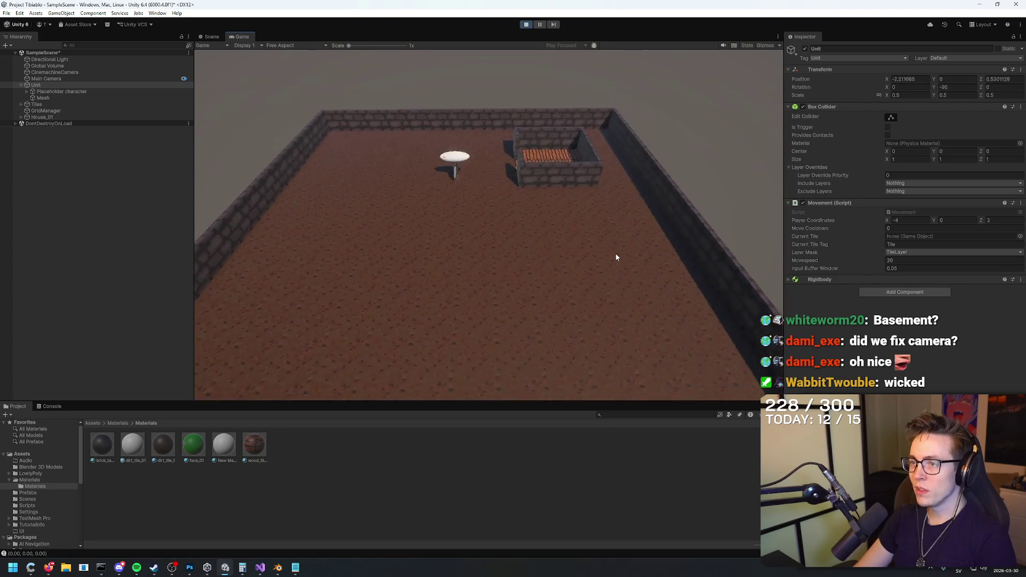
# Step: Move the unit to the near corner, back to the left wall, then four tiles right
pyautogui.press('a')
pyautogui.press('s')
pyautogui.press('a')
pyautogui.press('s')
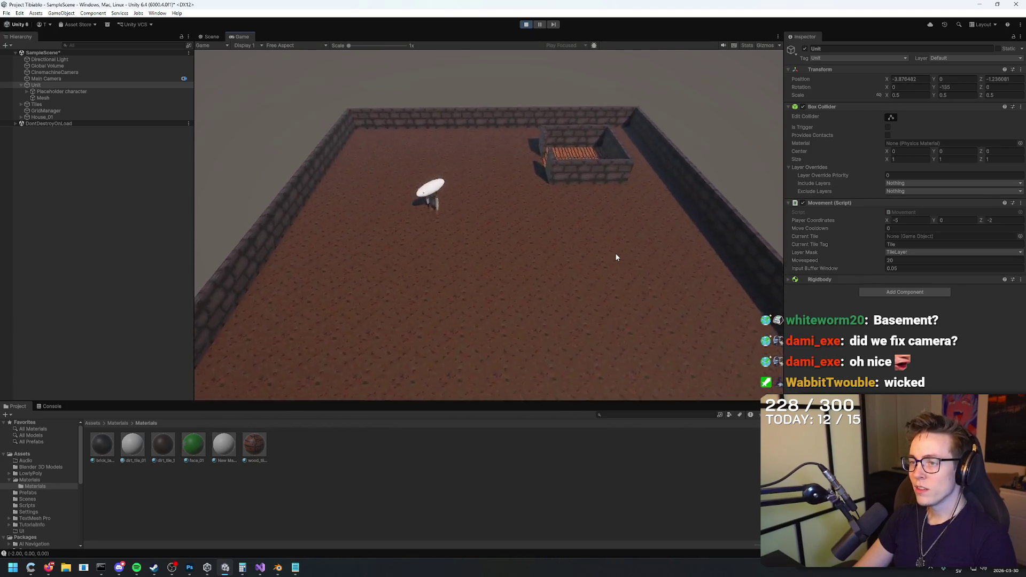
pyautogui.press('w')
pyautogui.press('a')
pyautogui.press('w')
pyautogui.press('a')
pyautogui.press('w')
pyautogui.press('a')
pyautogui.press('w')
pyautogui.press('w')
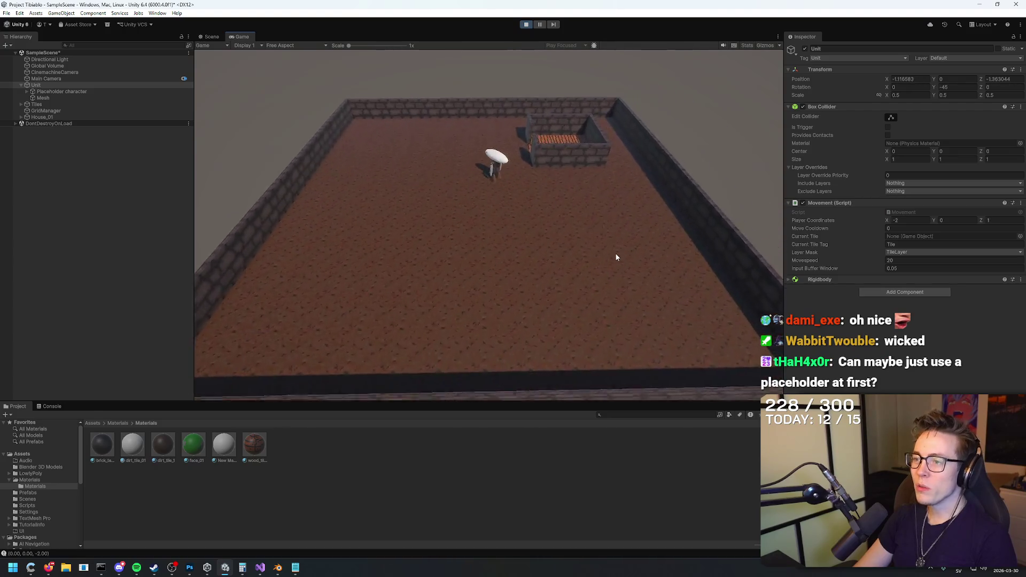
pyautogui.press('w')
pyautogui.press('w')
pyautogui.press('d')
pyautogui.press('w')
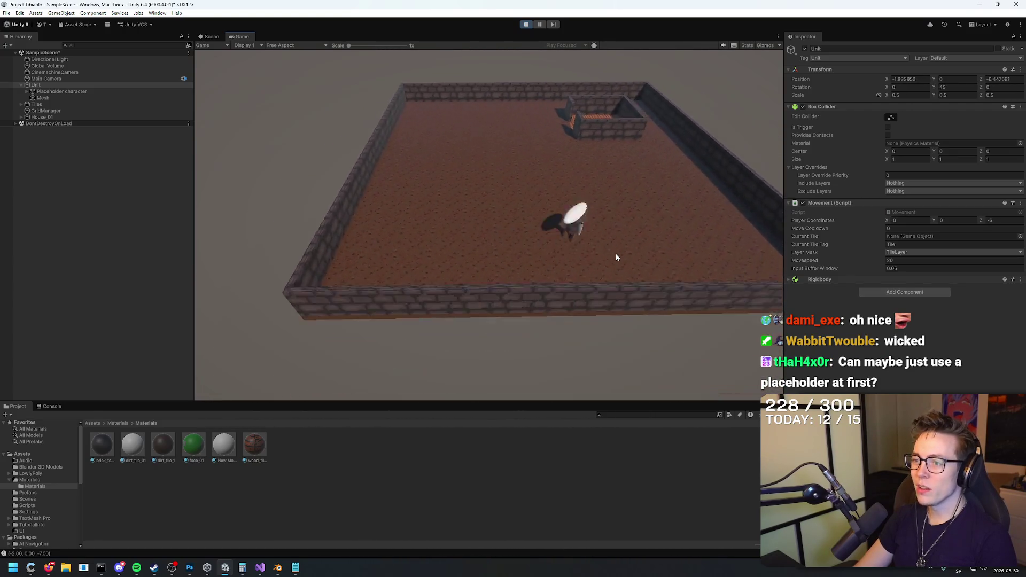
pyautogui.press('d')
pyautogui.press('d')
pyautogui.press('d')
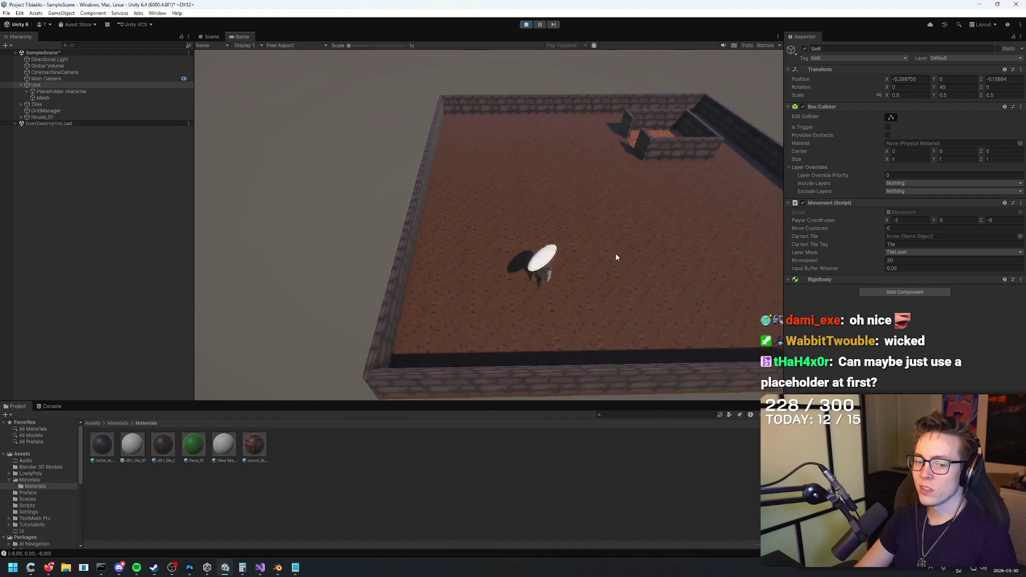
pyautogui.press('a')
pyautogui.press('w')
pyautogui.press('a')
pyautogui.press('a')
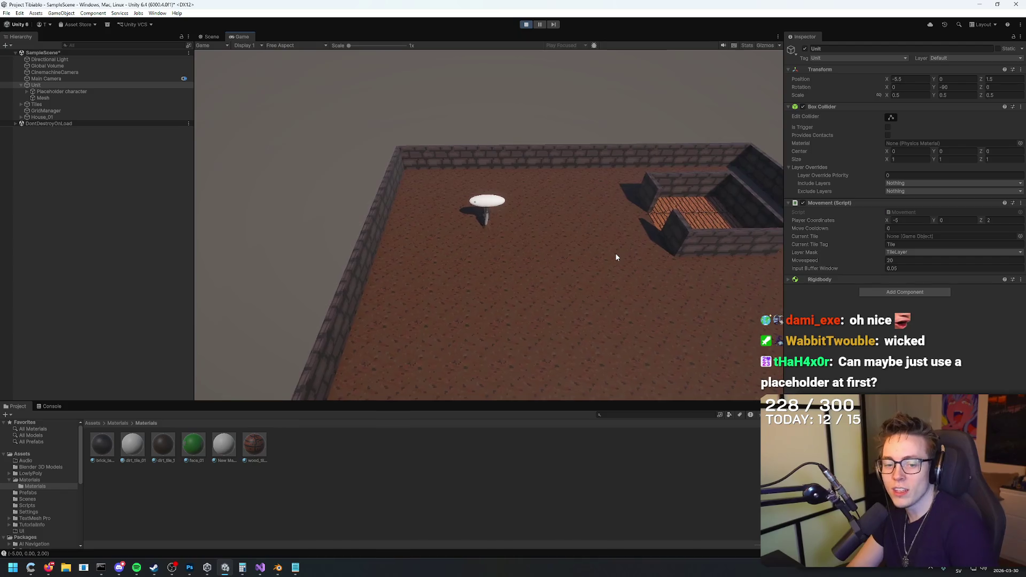
# Step: Walk the unit to the room centre, four tiles left, two right, then forward and back
pyautogui.press('d')
pyautogui.press('d')
pyautogui.press('d')
pyautogui.press('s')
pyautogui.press('s')
pyautogui.press('s')
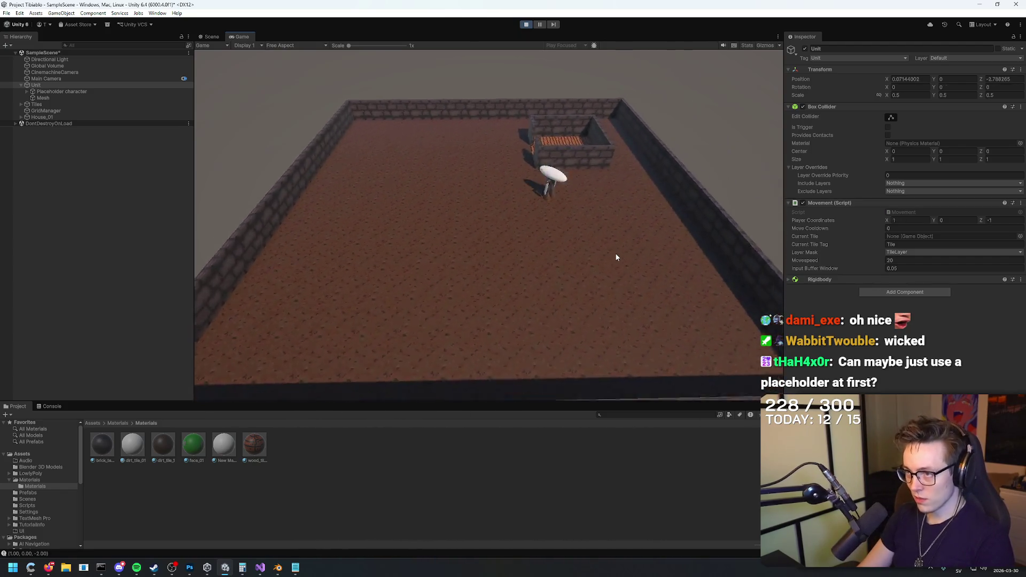
pyautogui.press('a')
pyautogui.press('a')
pyautogui.press('a')
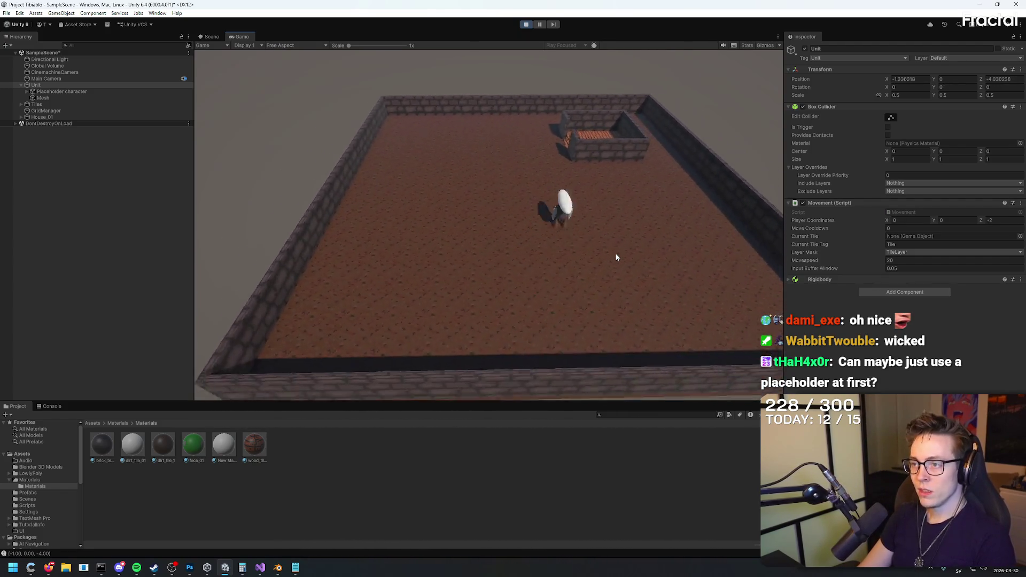
pyautogui.press('d')
pyautogui.press('d')
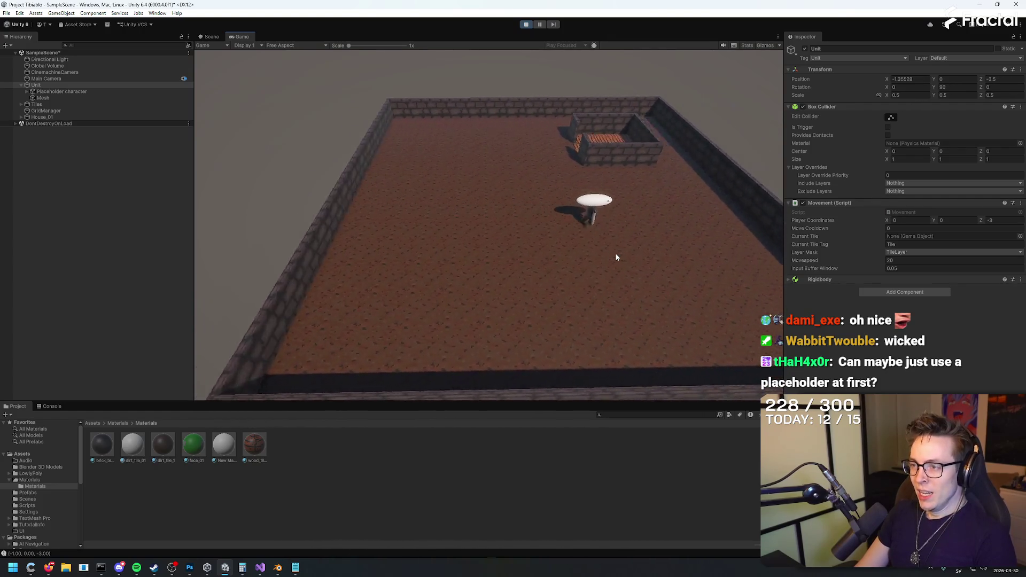
pyautogui.press('w')
pyautogui.press('w')
pyautogui.press('w')
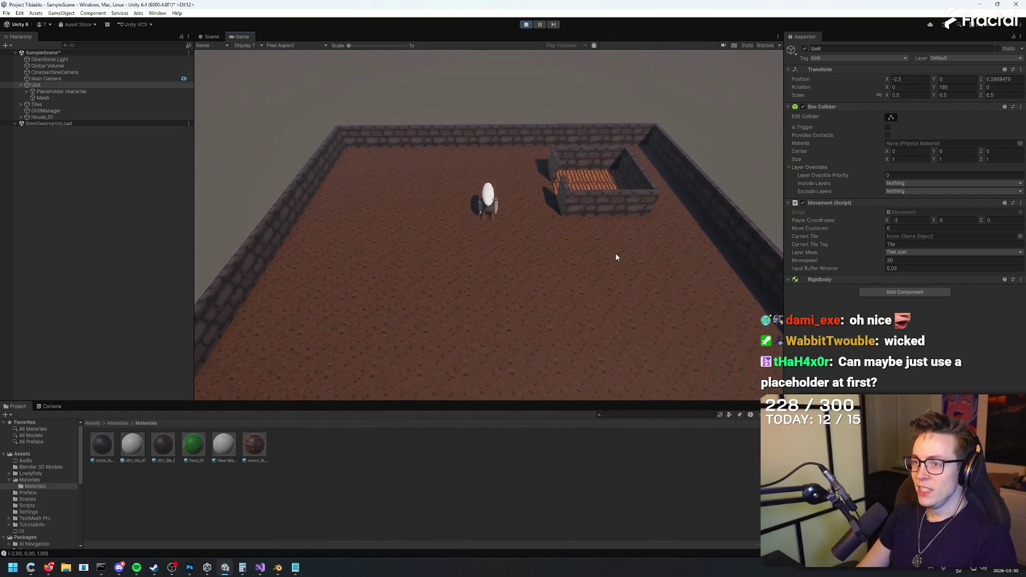
pyautogui.press('s')
pyautogui.press('s')
pyautogui.press('s')
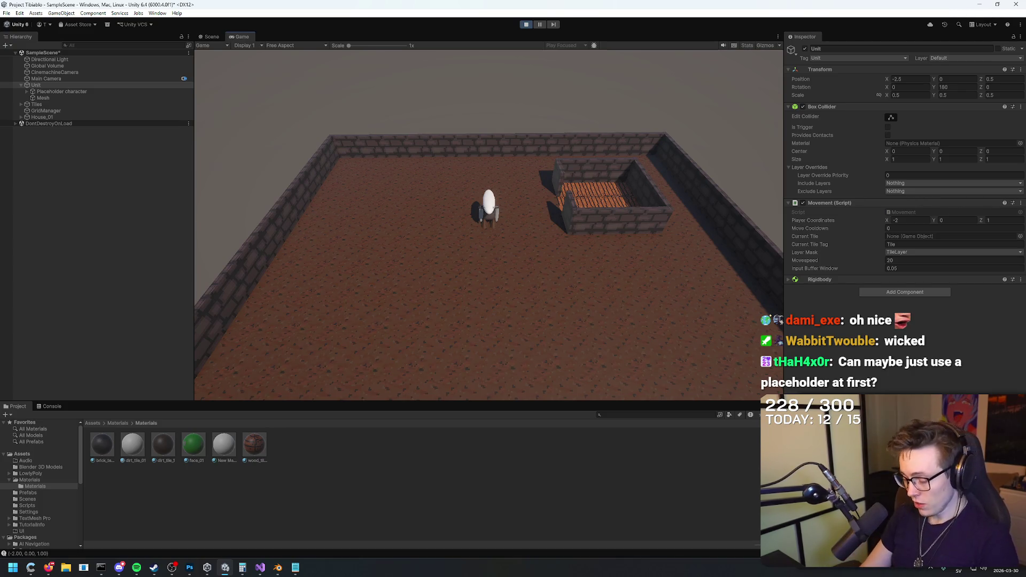
# Step: Walk the unit across the floor and around to the house entrance
pyautogui.press('s')
pyautogui.press('s')
pyautogui.press('s')
pyautogui.press('a')
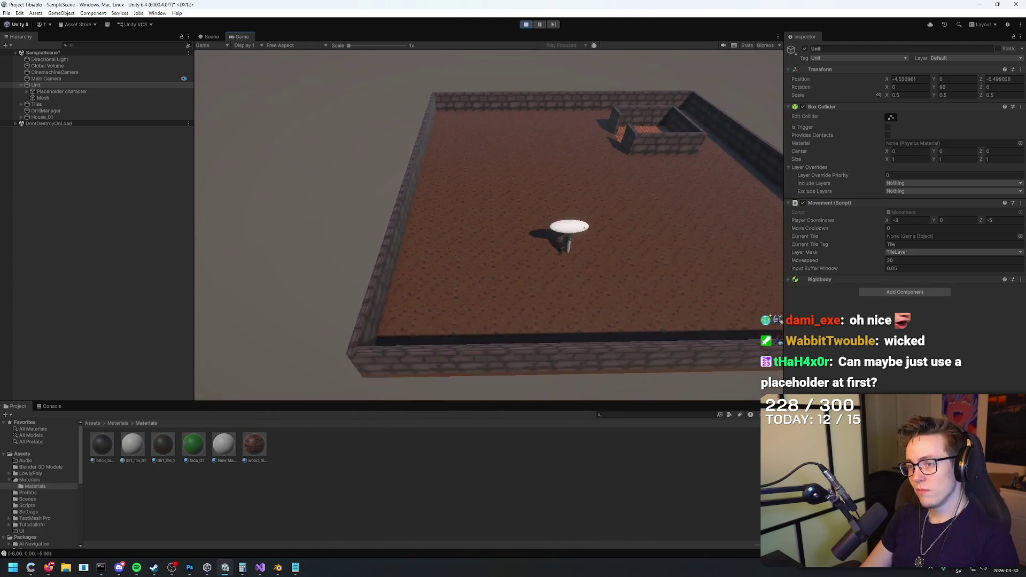
pyautogui.press('w')
pyautogui.press('w')
pyautogui.press('w')
pyautogui.press('a')
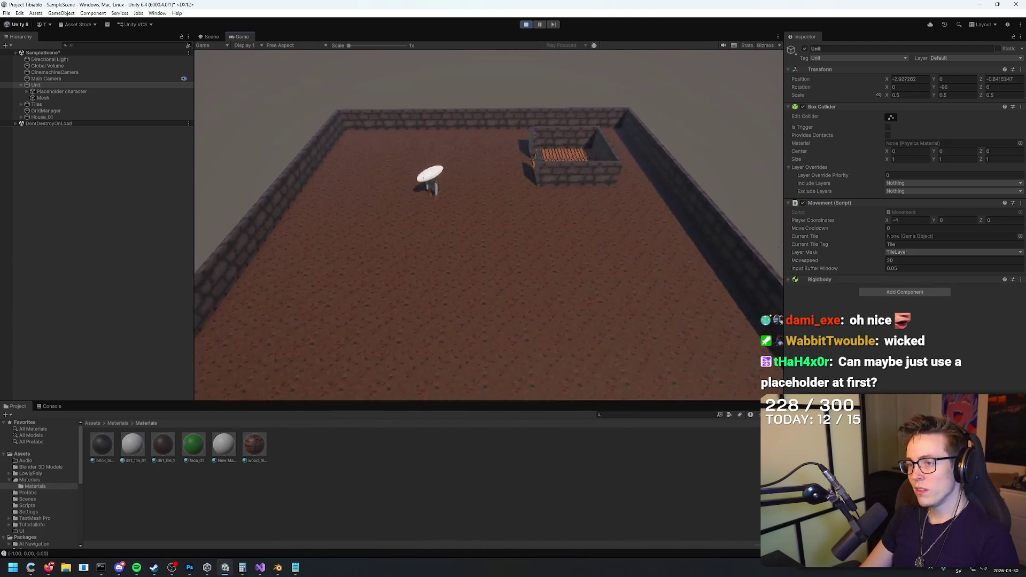
pyautogui.press('d')
pyautogui.press('d')
pyautogui.press('d')
pyautogui.press('d')
pyautogui.press('d')
pyautogui.press('s')
pyautogui.press('s')
pyautogui.press('s')
pyautogui.press('w')
pyautogui.press('w')
pyautogui.press('w')
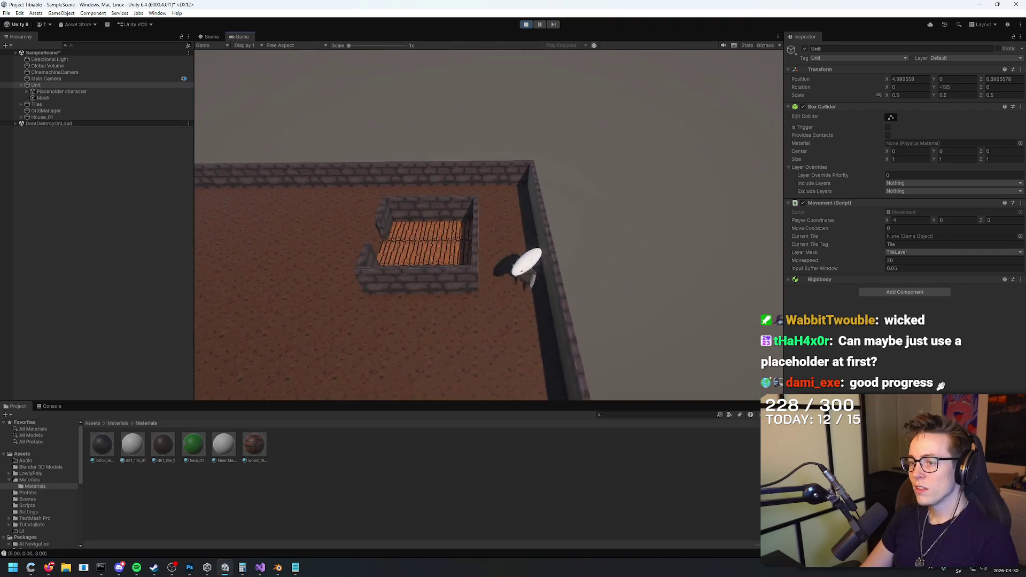
pyautogui.press('a')
pyautogui.press('a')
pyautogui.press('a')
pyautogui.press('w')
pyautogui.press('w')
pyautogui.press('w')
# Step: Walk the unit into the house, move it around inside, then out on the far left
pyautogui.press('s')
pyautogui.press('s')
pyautogui.press('d')
pyautogui.press('d')
pyautogui.press('d')
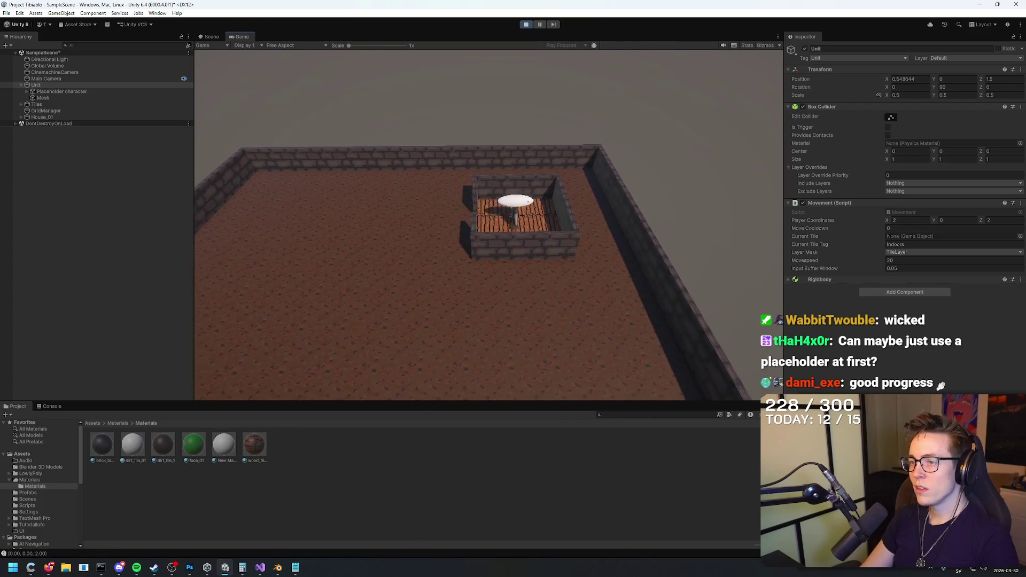
pyautogui.press('w')
pyautogui.press('a')
pyautogui.press('d')
pyautogui.press('d')
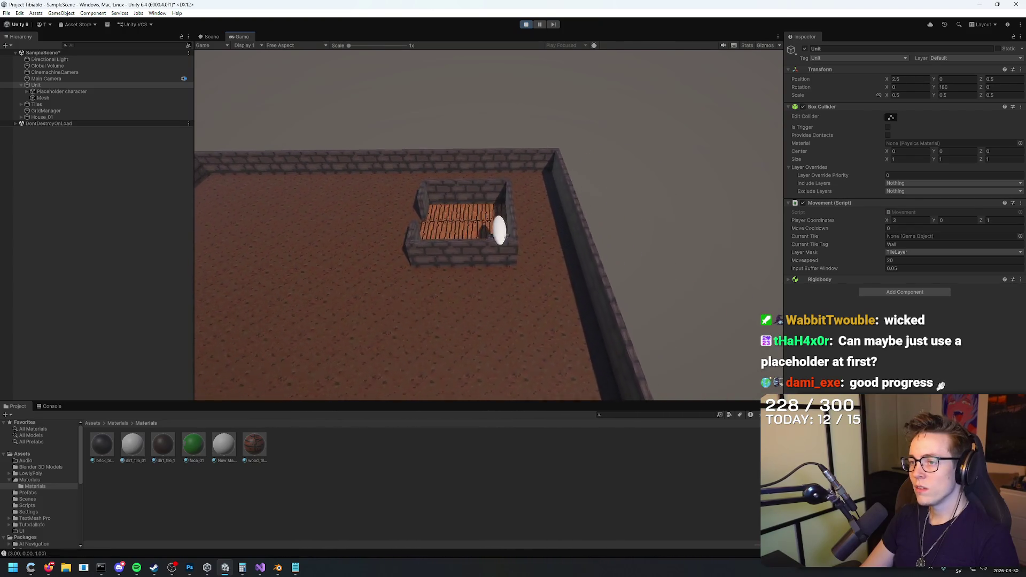
pyautogui.press('a')
pyautogui.press('a')
pyautogui.press('a')
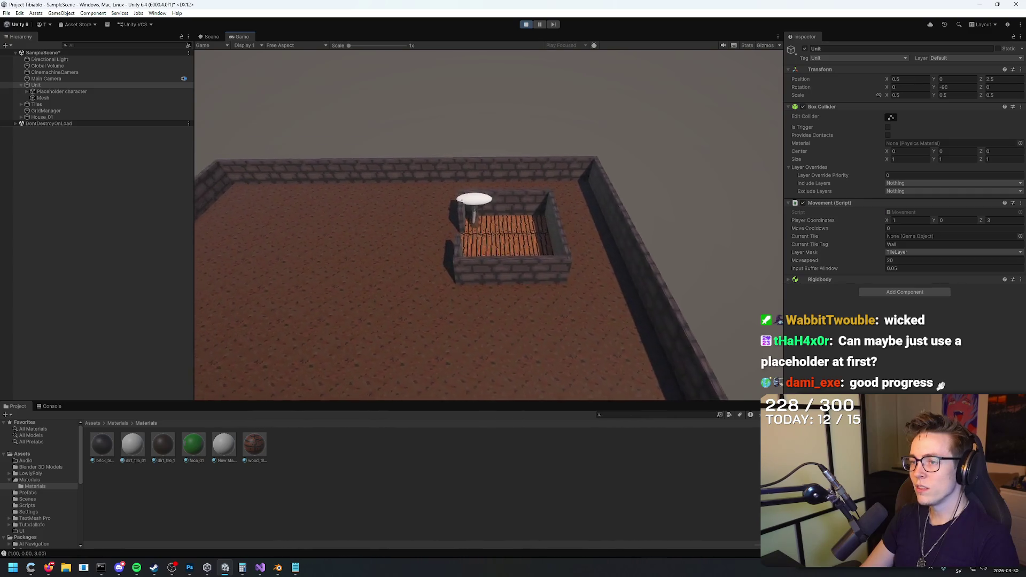
pyautogui.press('s')
pyautogui.press('s')
pyautogui.press('s')
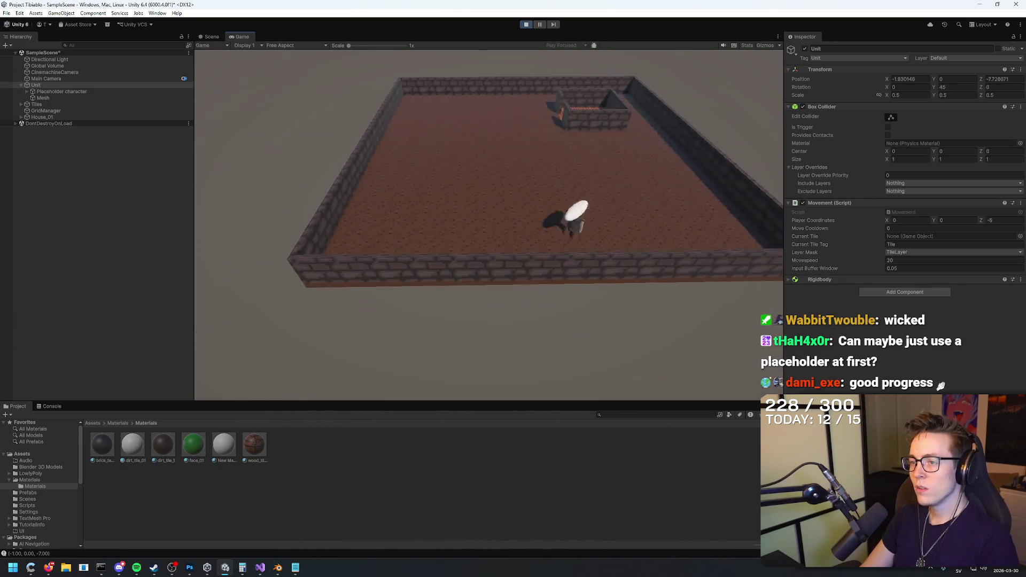
# Step: Step the unit back toward the room centre and stop Play mode
pyautogui.press('s')
pyautogui.press('a')
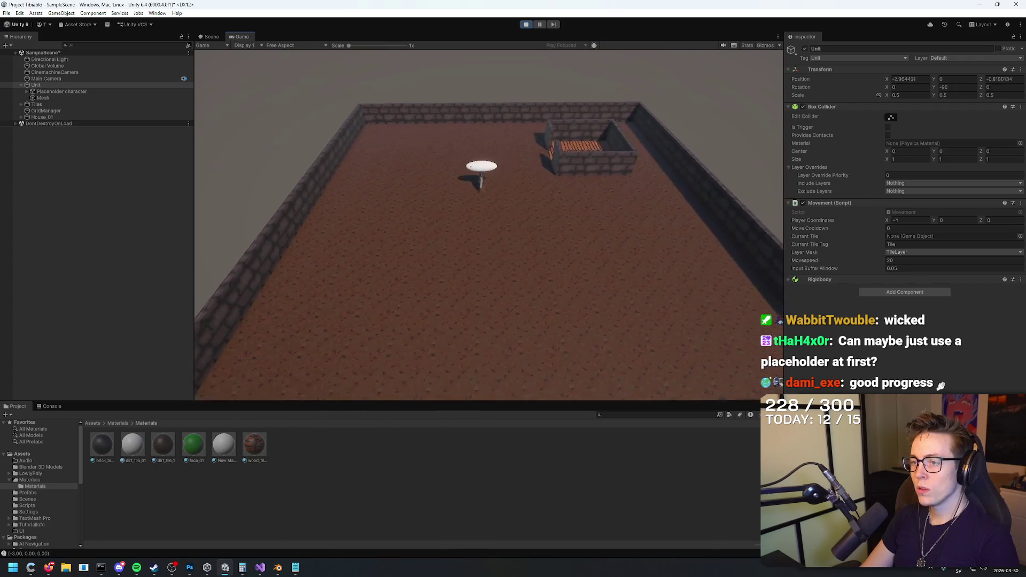
pyautogui.press('s')
pyautogui.press('w')
pyautogui.press('w')
pyautogui.press('w')
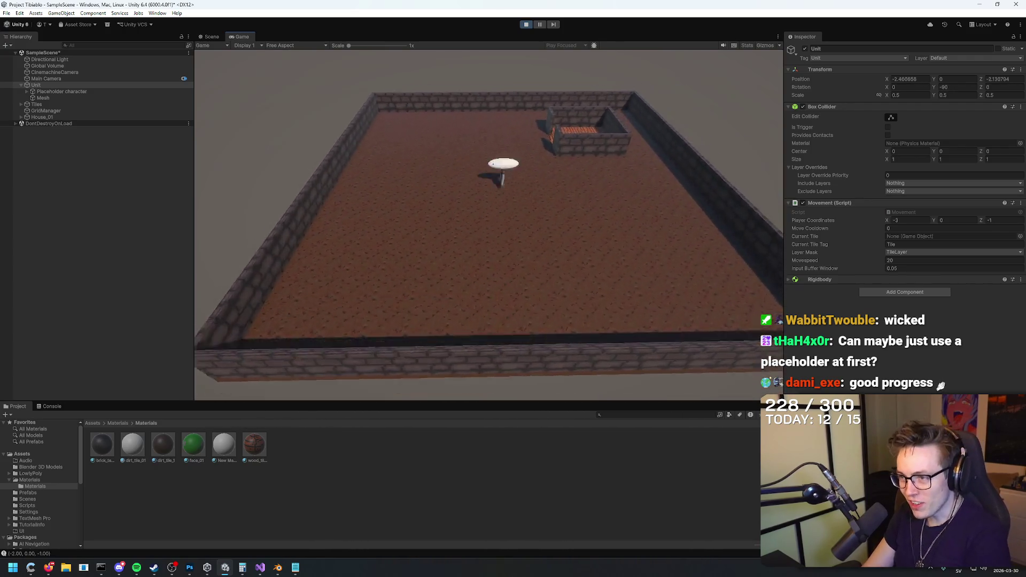
pyautogui.press('d')
pyautogui.press('d')
pyautogui.press('d')
pyautogui.press('d')
pyautogui.press('s')
pyautogui.press('s')
pyautogui.press('s')
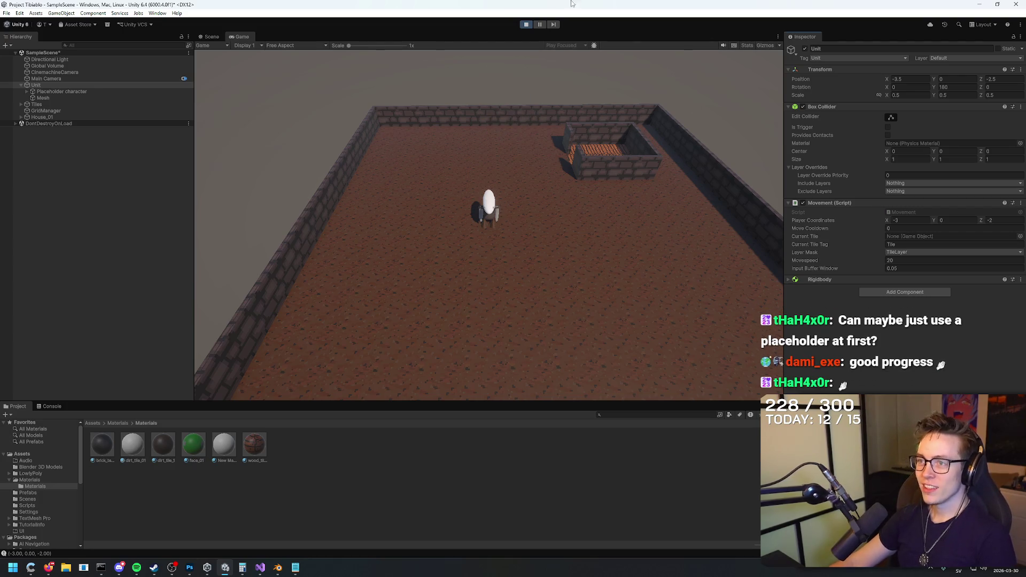
pyautogui.click(526, 24)
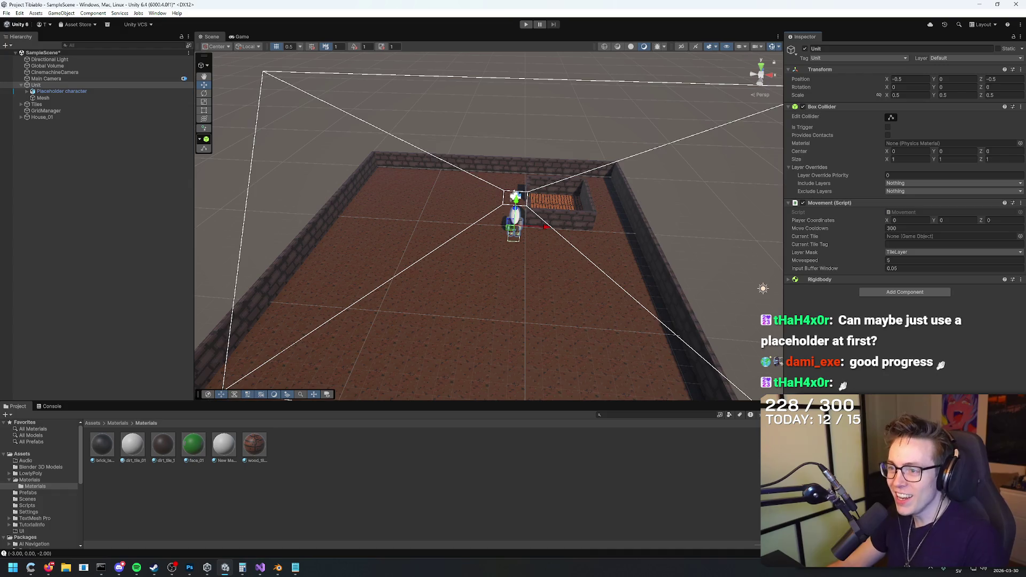
# Step: Restart Play mode and walk the unit four tiles toward the camera, left, and forward
pyautogui.click(526, 24)
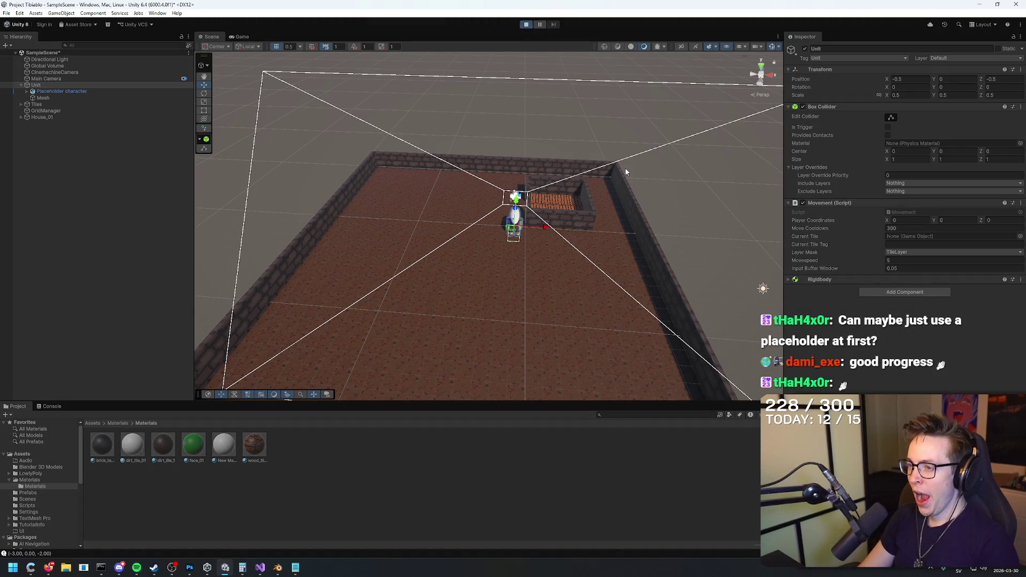
pyautogui.press('s')
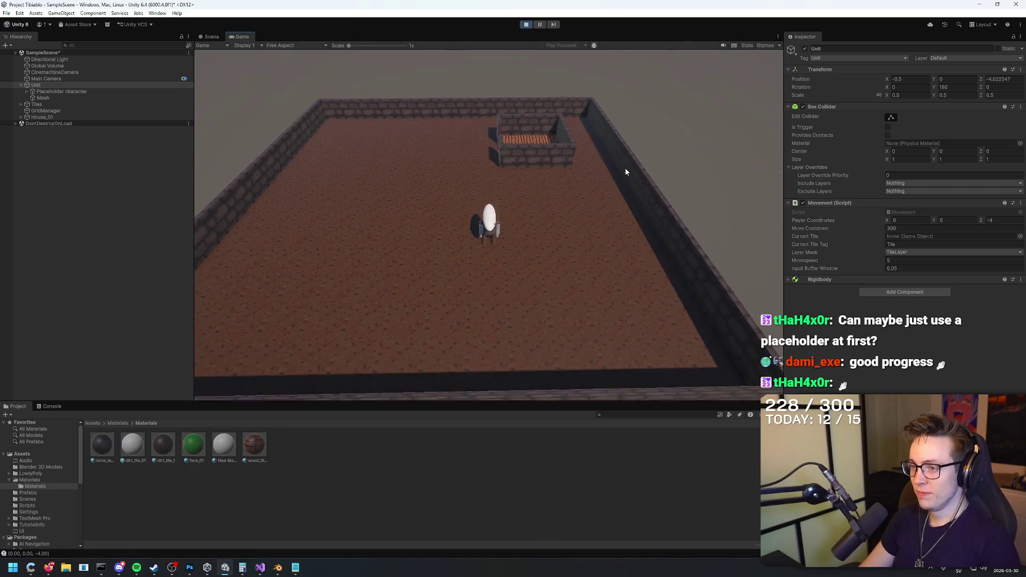
pyautogui.press('a')
pyautogui.press('a')
pyautogui.press('a')
pyautogui.press('w')
pyautogui.press('w')
pyautogui.press('w')
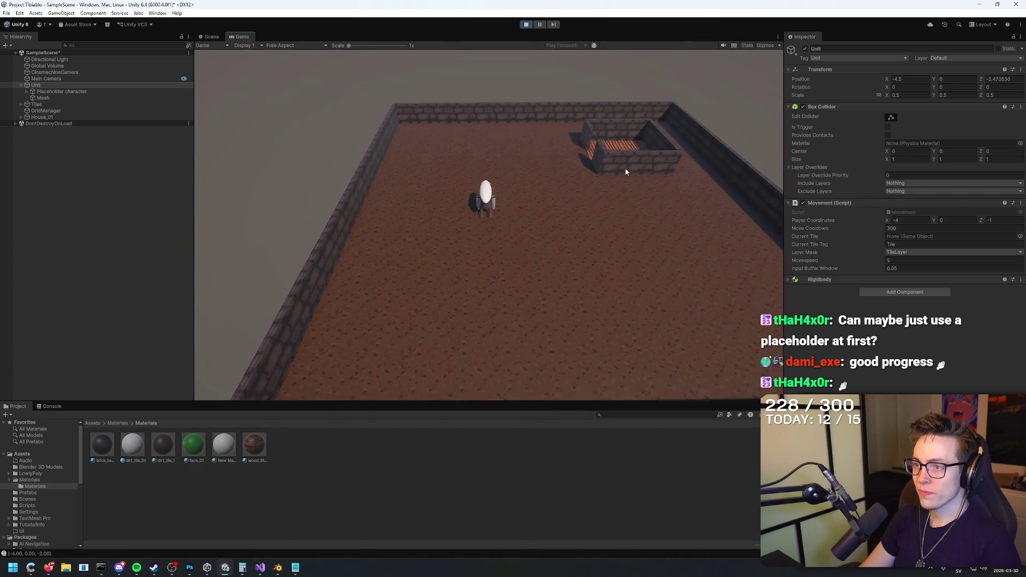
pyautogui.press('w')
pyautogui.press('w')
pyautogui.press('w')
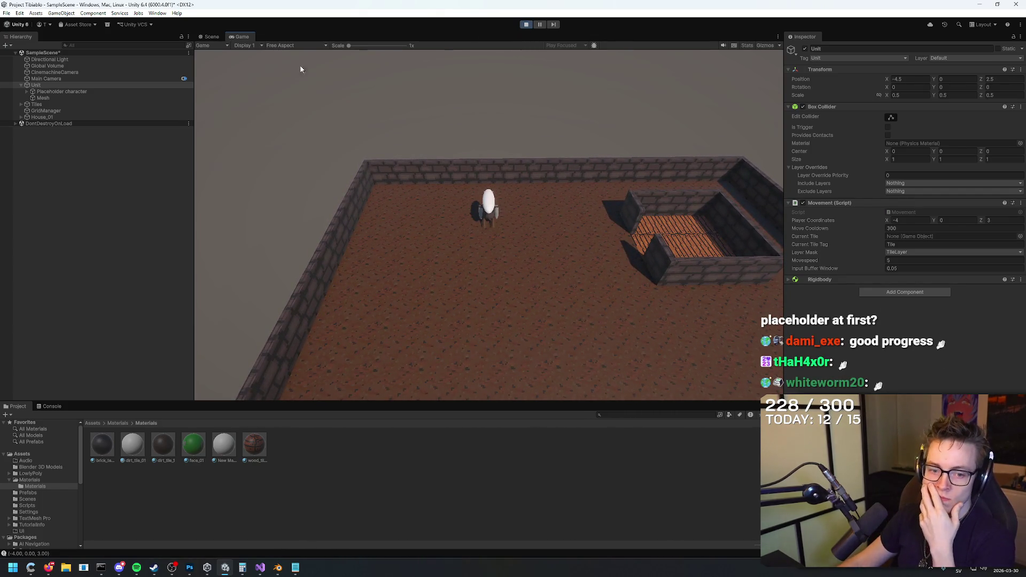
# Step: Inspect and collapse the DontDestroyOnLoad objects, stop Play mode, and close the Unity editor
pyautogui.click(71, 126)
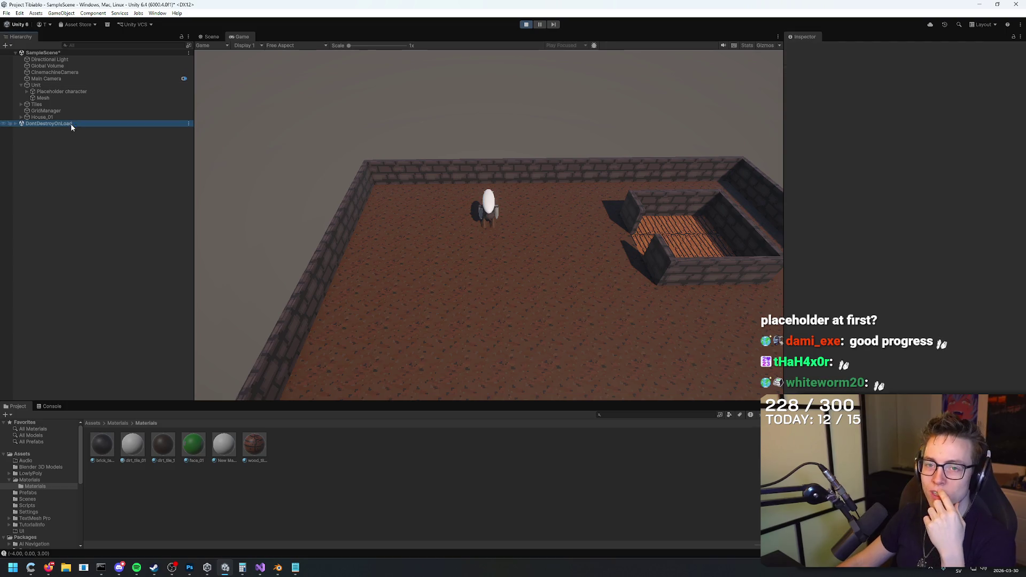
pyautogui.click(15, 125)
pyautogui.click(533, 24)
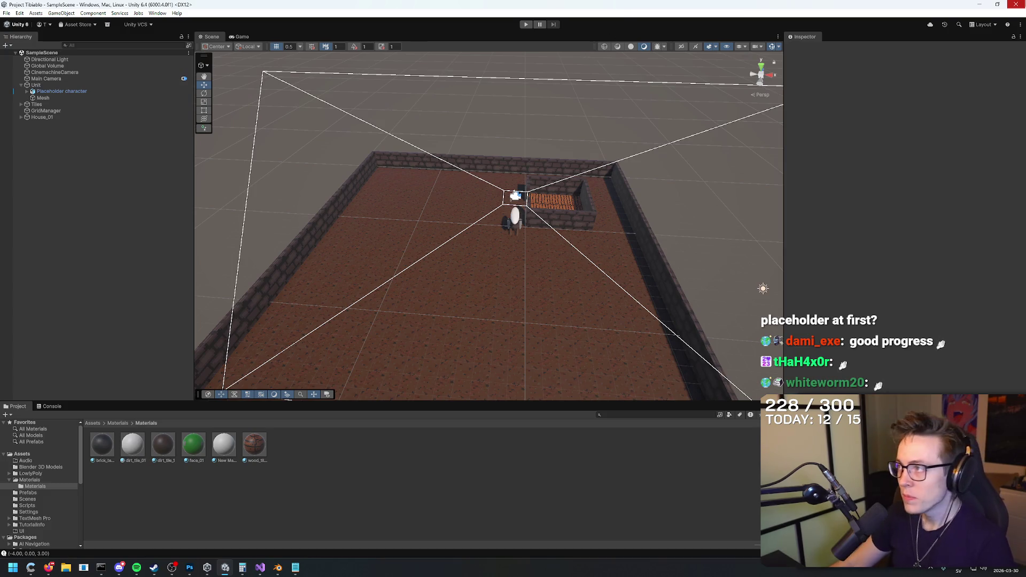
pyautogui.click(1015, 5)
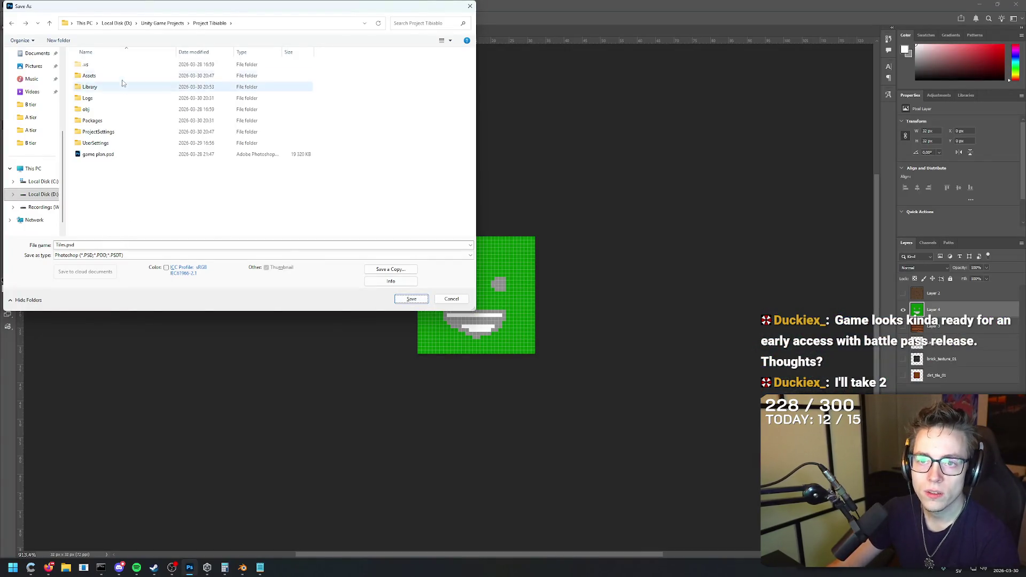
# Step: Open the Unity project's Assets folder in Photoshop's Save As dialog
pyautogui.doubleClick(121, 77)
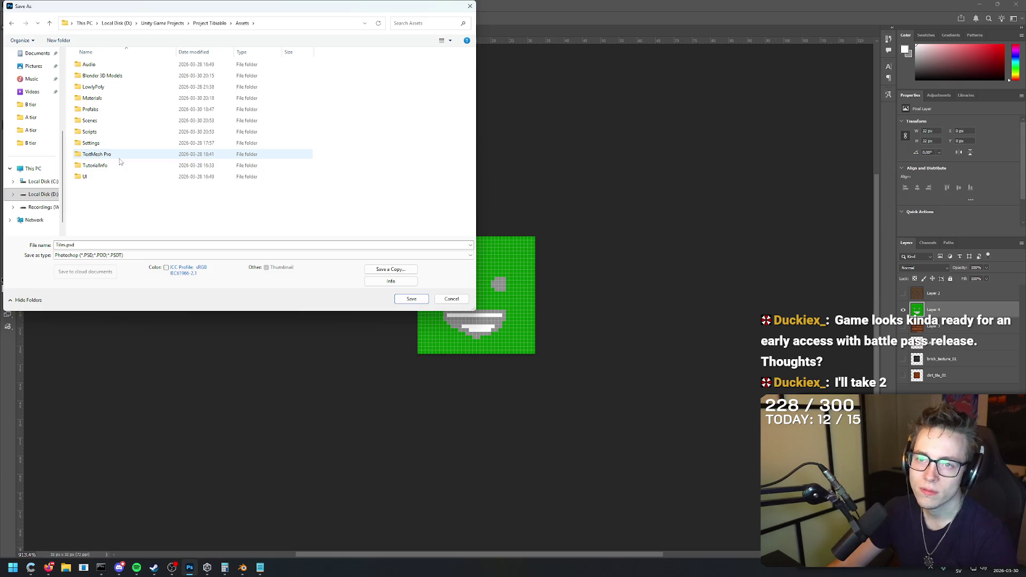
# Step: Save the file as Textures.psd in the Assets/Materials folder
pyautogui.doubleClick(128, 98)
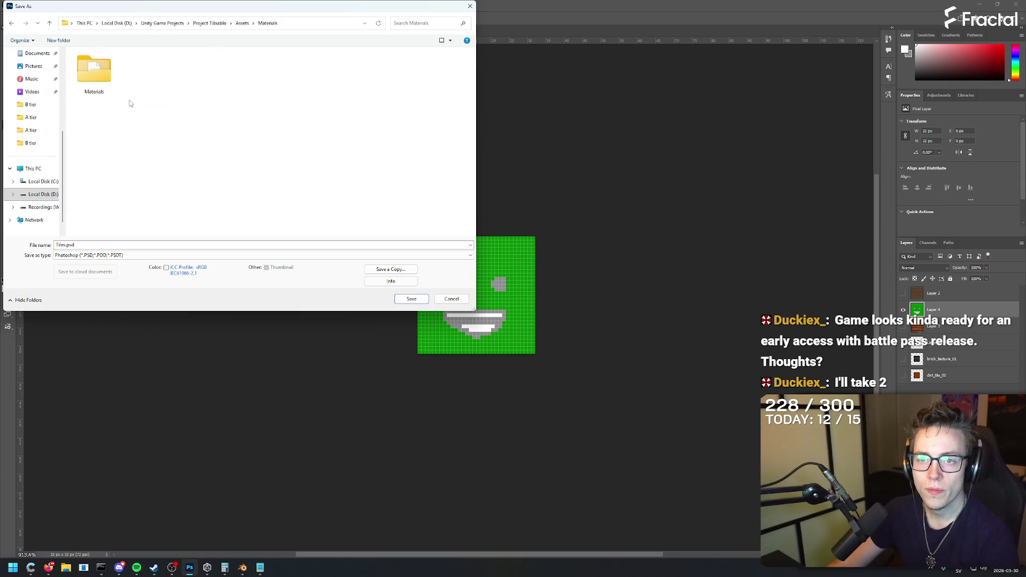
pyautogui.doubleClick(77, 244)
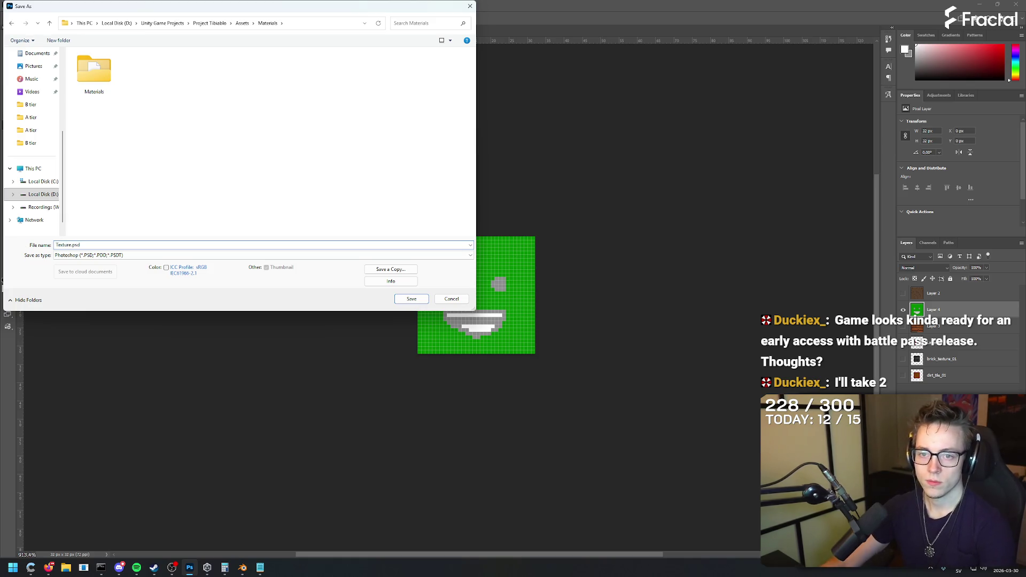
pyautogui.click(422, 300)
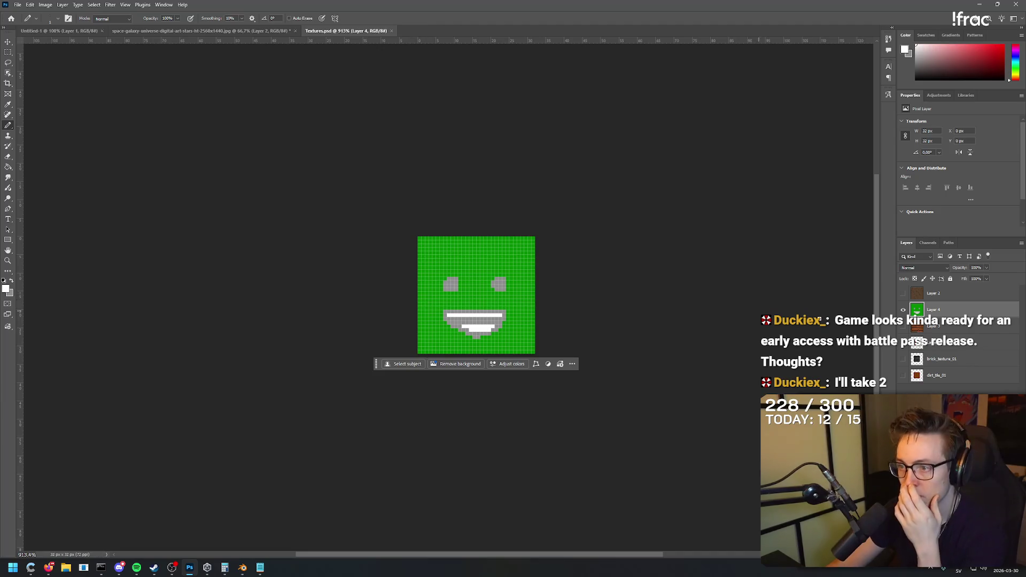
# Step: Hide the green face layer, select Layer 2, and close Textures.psd
pyautogui.click(903, 311)
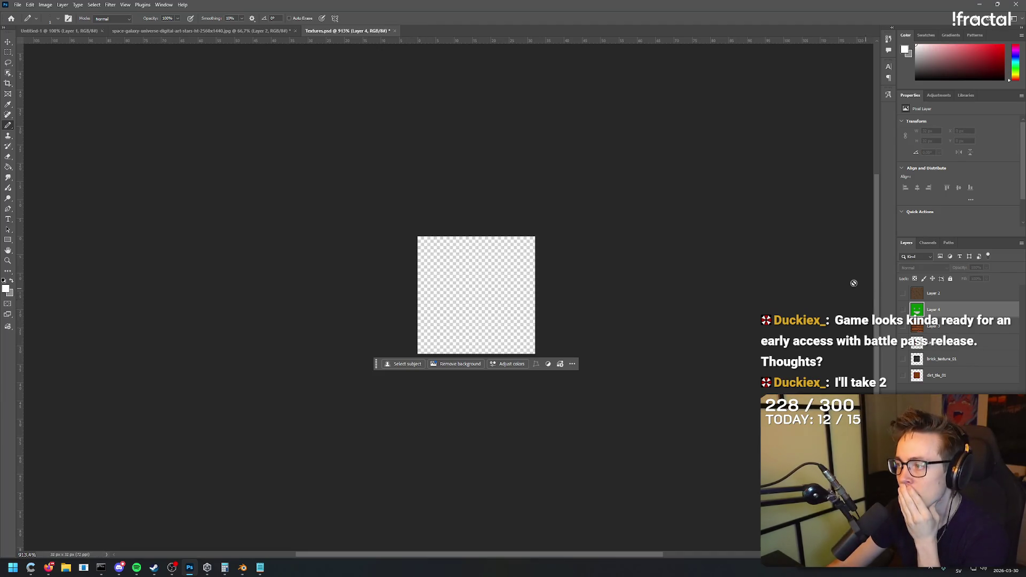
pyautogui.click(935, 291)
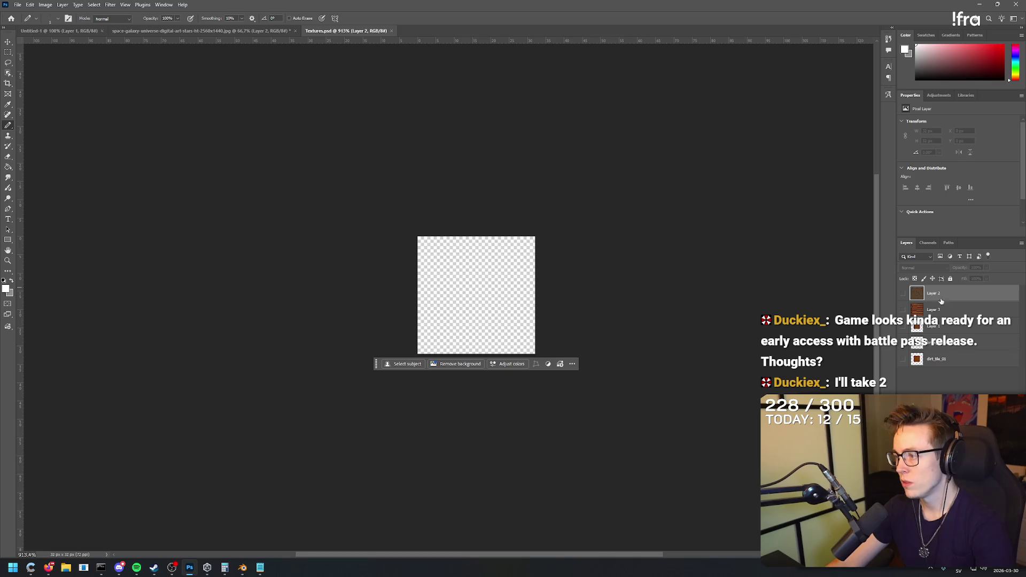
pyautogui.click(393, 30)
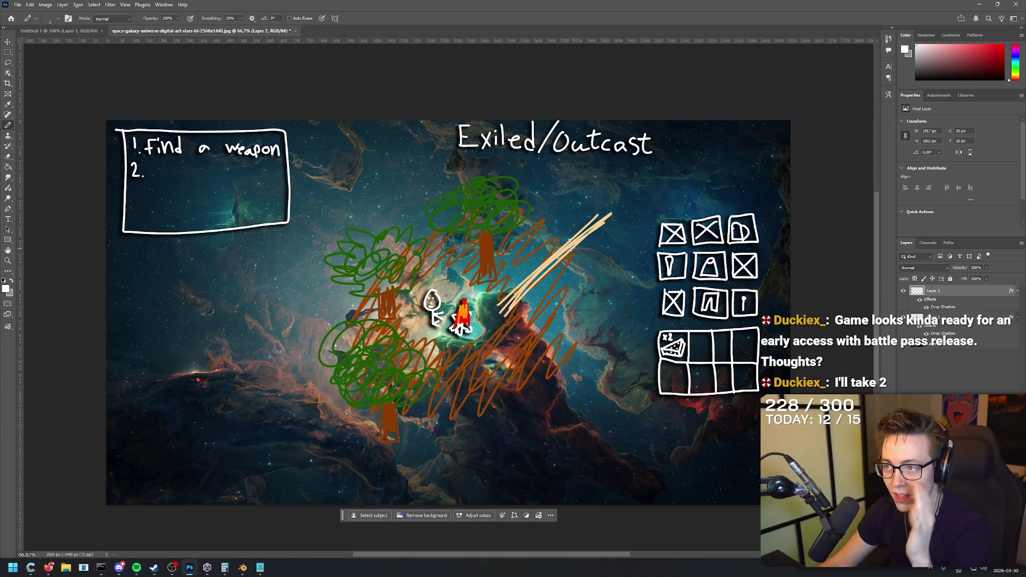
# Step: In Spotify, search 'atmospheric' and play Dark Ambient playlist tracks, seeking back to 0:49
pyautogui.click(137, 567)
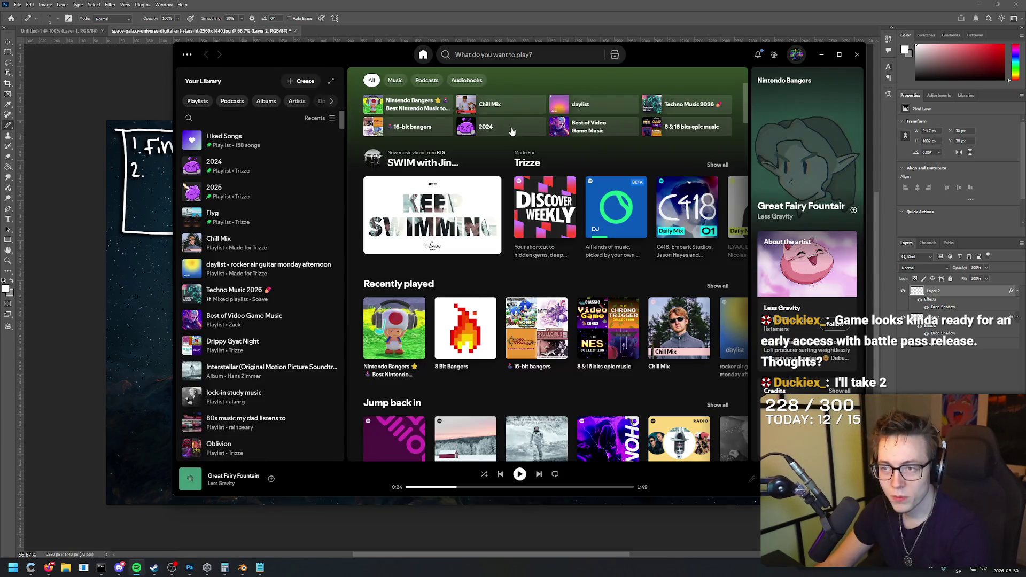
pyautogui.click(538, 56)
pyautogui.write('atmospheric')
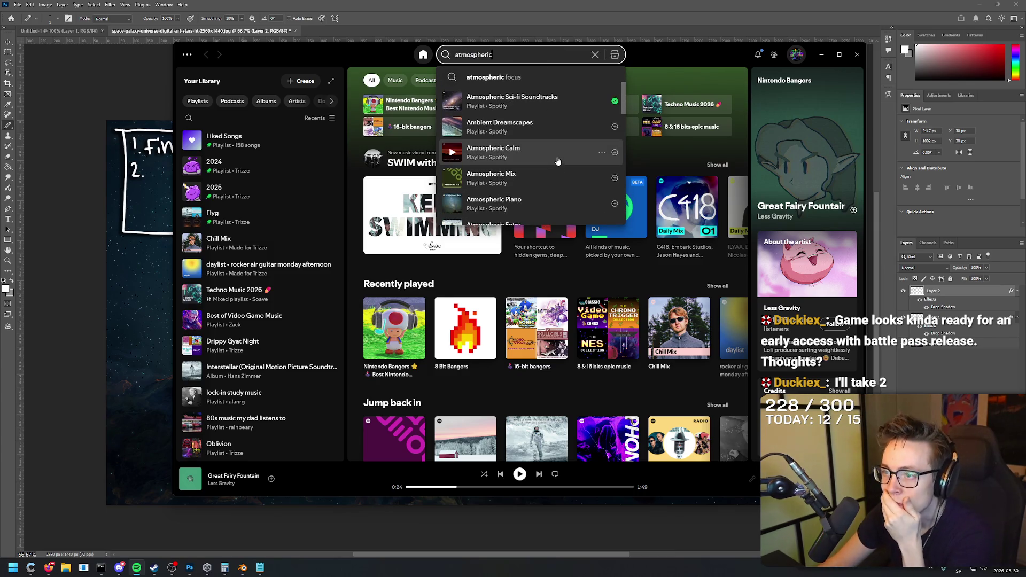
pyautogui.scroll(-3, 557, 161)
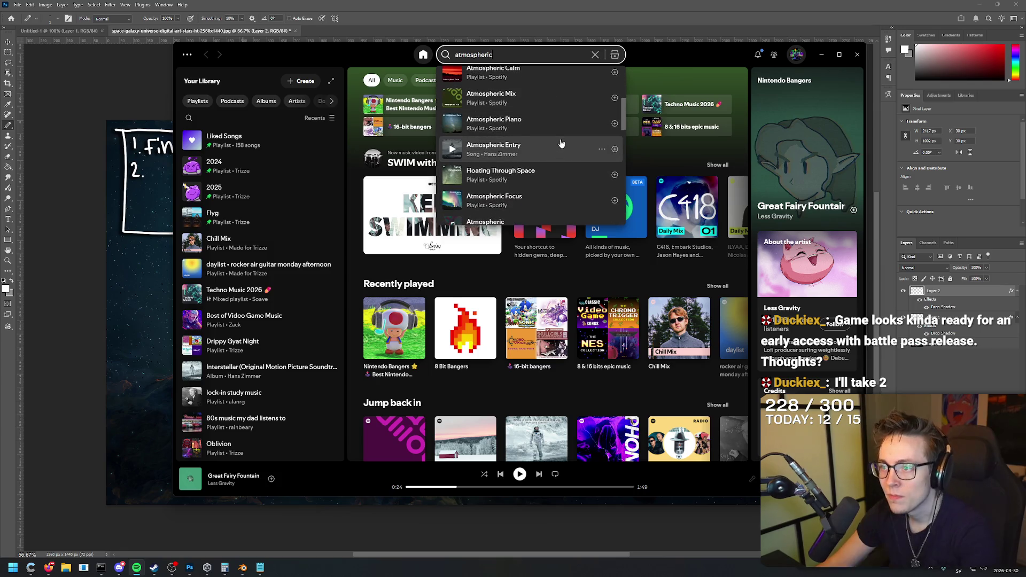
pyautogui.scroll(-3, 560, 143)
pyautogui.click(559, 165)
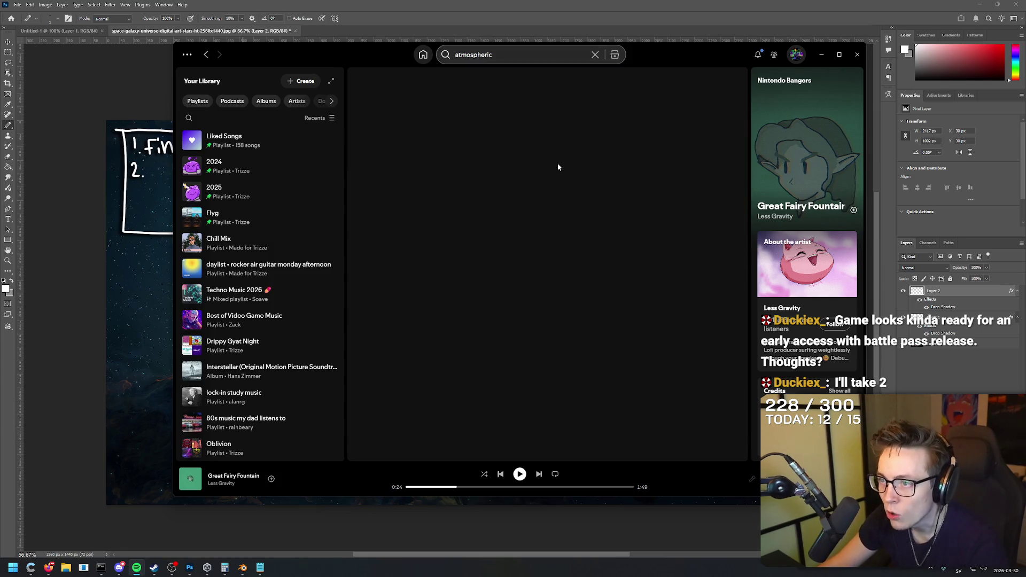
pyautogui.doubleClick(474, 270)
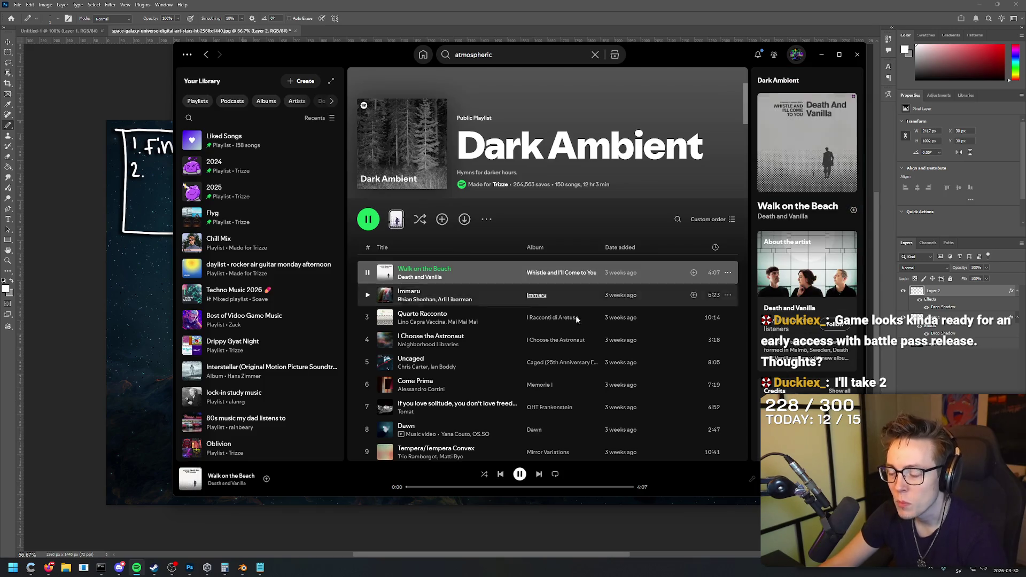
pyautogui.doubleClick(500, 290)
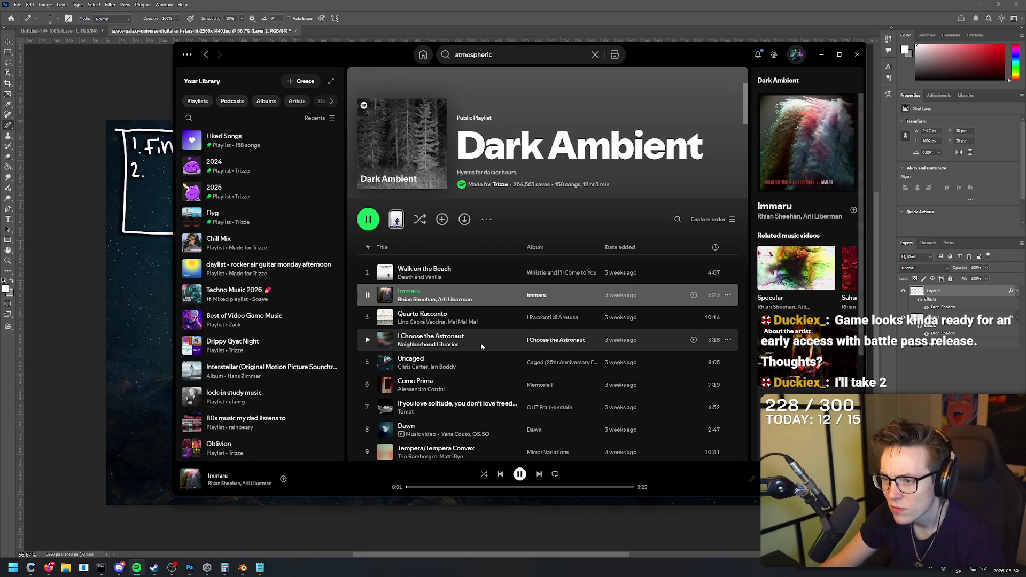
pyautogui.scroll(-2, 488, 355)
pyautogui.doubleClick(495, 328)
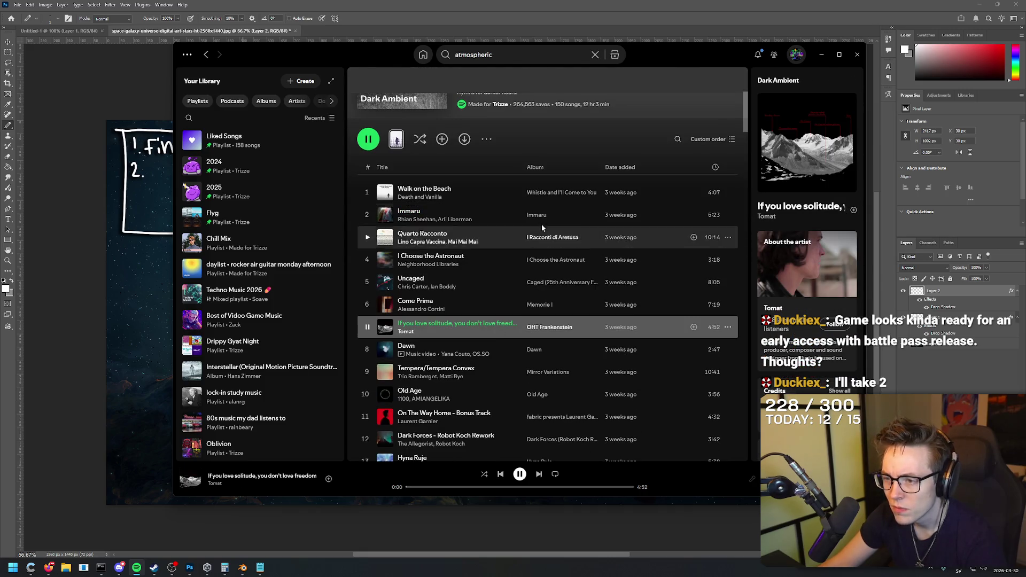
pyautogui.click(452, 487)
pyautogui.moveTo(452, 490); pyautogui.dragTo(444, 487)
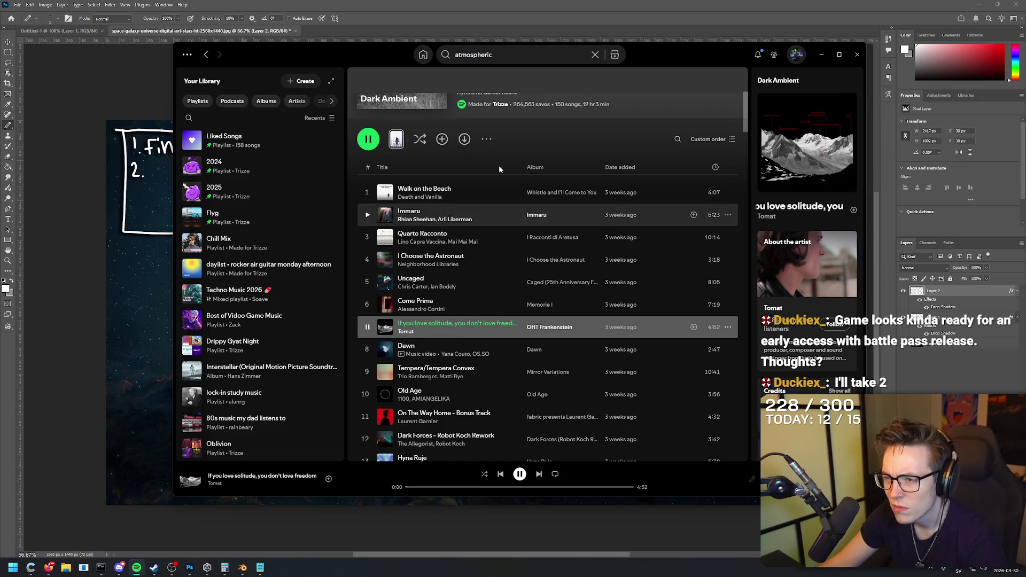
# Step: Search 'scary ambien', play Free From Fear from Scary Horror Eerie Ambient Music, then return to Photoshop
pyautogui.click(530, 54)
pyautogui.hotkey('ctrl', 'a')
pyautogui.write('scary ambien')
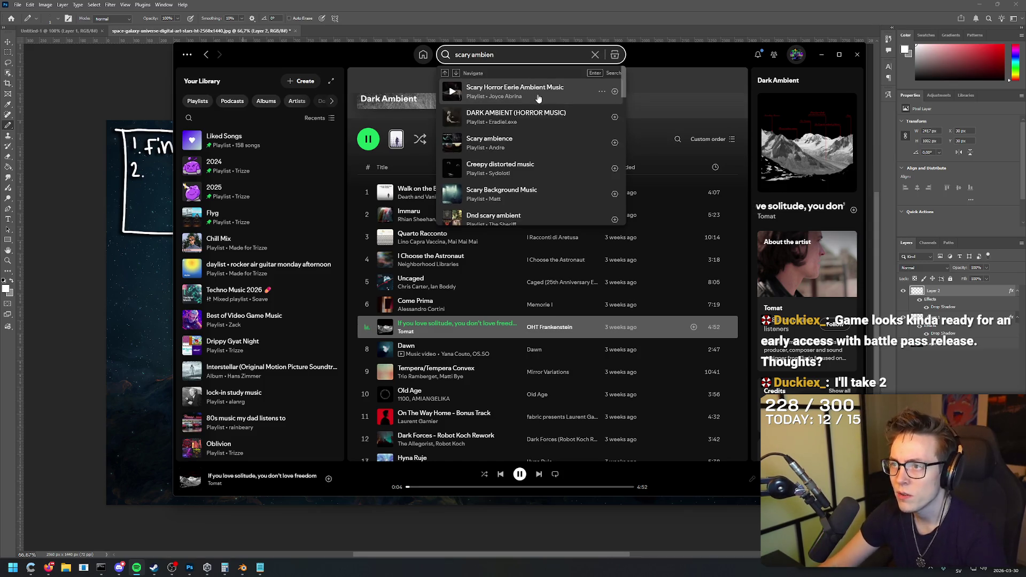
pyautogui.click(531, 88)
pyautogui.doubleClick(464, 269)
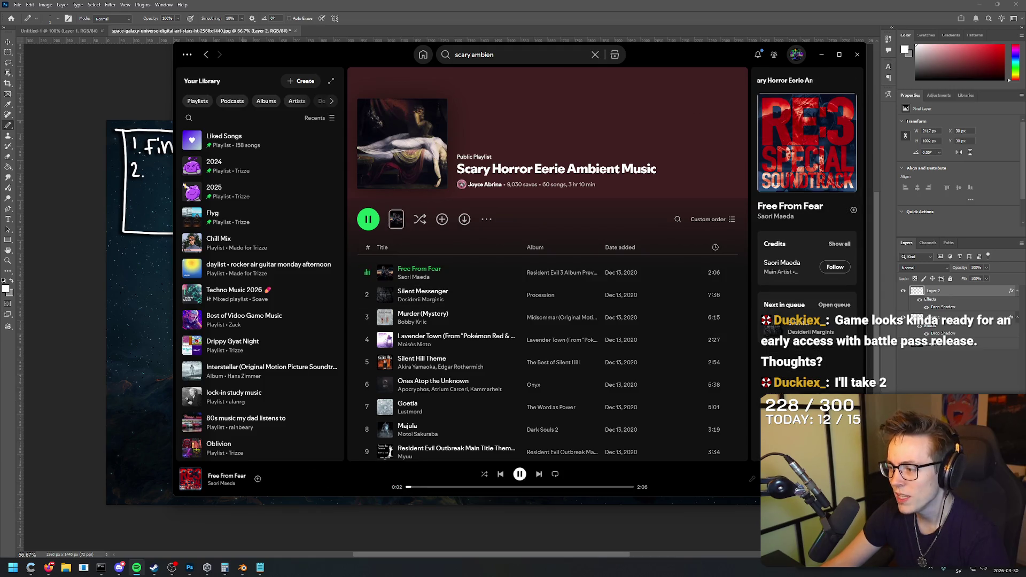
pyautogui.click(653, 3)
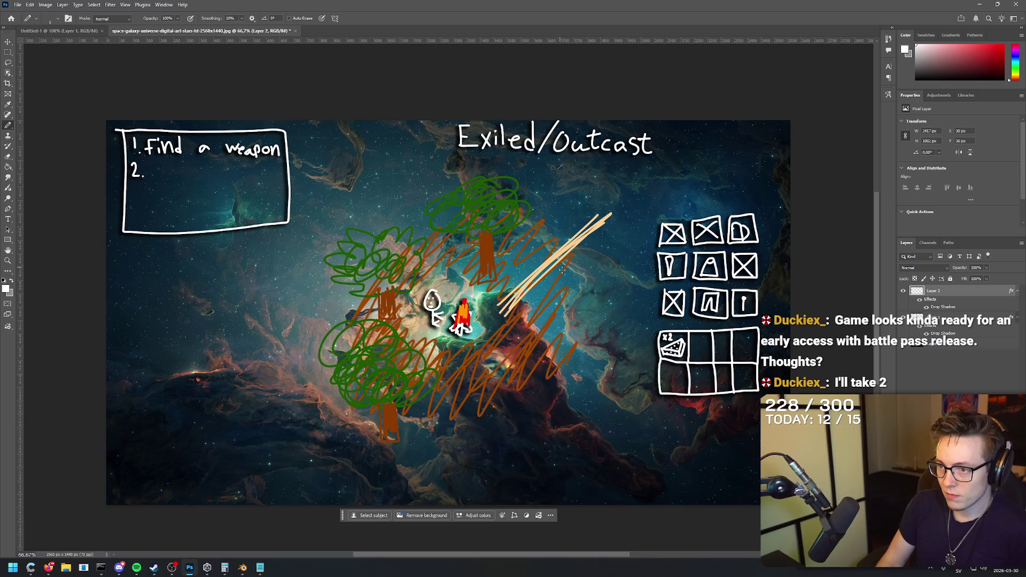
pyautogui.press(']')
pyautogui.press(']')
pyautogui.press(']')
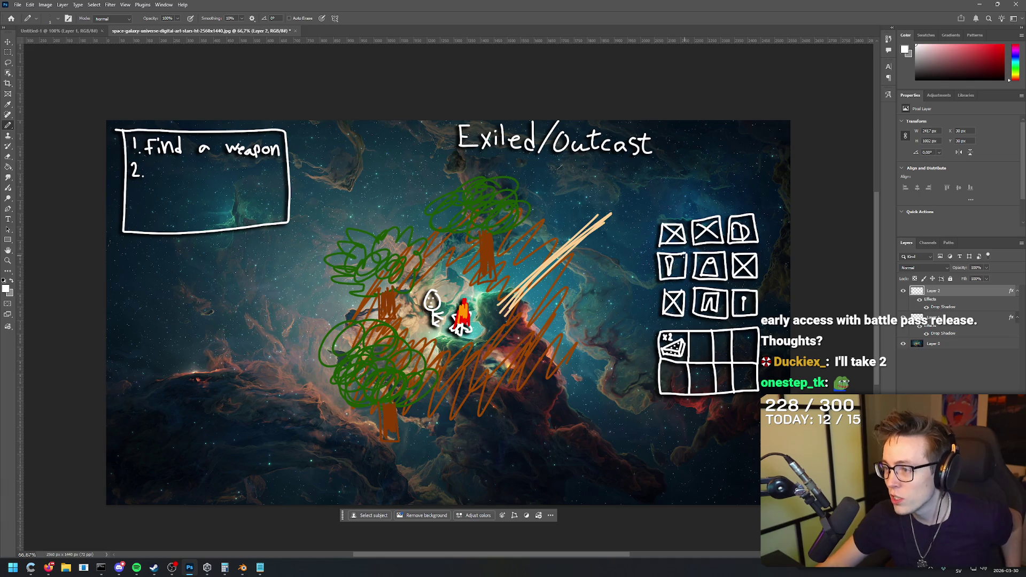
pyautogui.moveTo(668, 262)
pyautogui.mouseDown()
pyautogui.moveTo(659, 267)
pyautogui.moveTo(674, 270)
pyautogui.moveTo(668, 265)
pyautogui.mouseUp()
pyautogui.hotkey('ctrl', 'z')
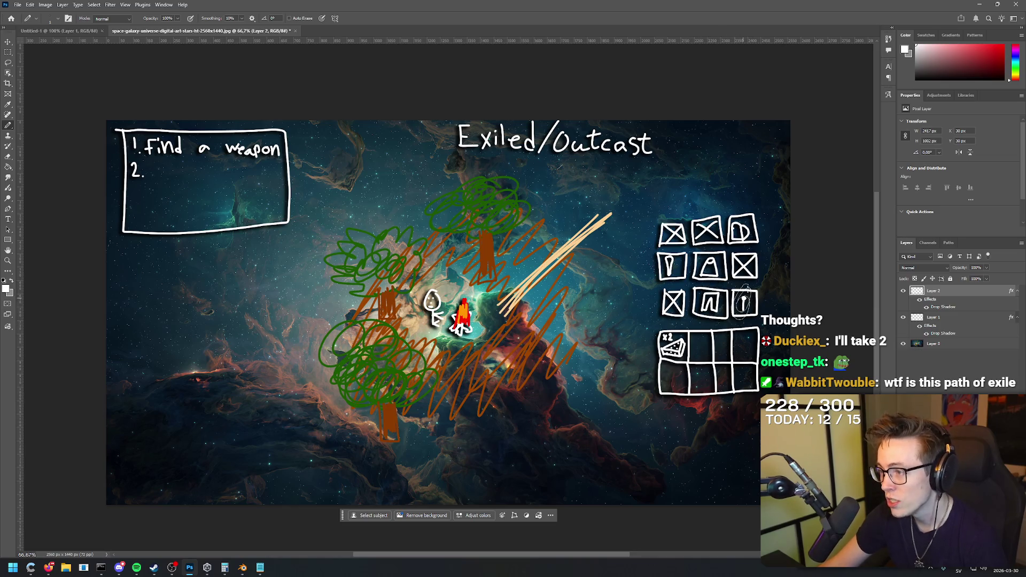
pyautogui.moveTo(739, 225); pyautogui.dragTo(734, 235)
pyautogui.hotkey('ctrl', 'z')
pyautogui.moveTo(665, 324)
pyautogui.mouseDown()
pyautogui.moveTo(681, 319)
pyautogui.moveTo(646, 353)
pyautogui.moveTo(671, 374)
pyautogui.mouseUp()
pyautogui.hotkey('ctrl', 'z')
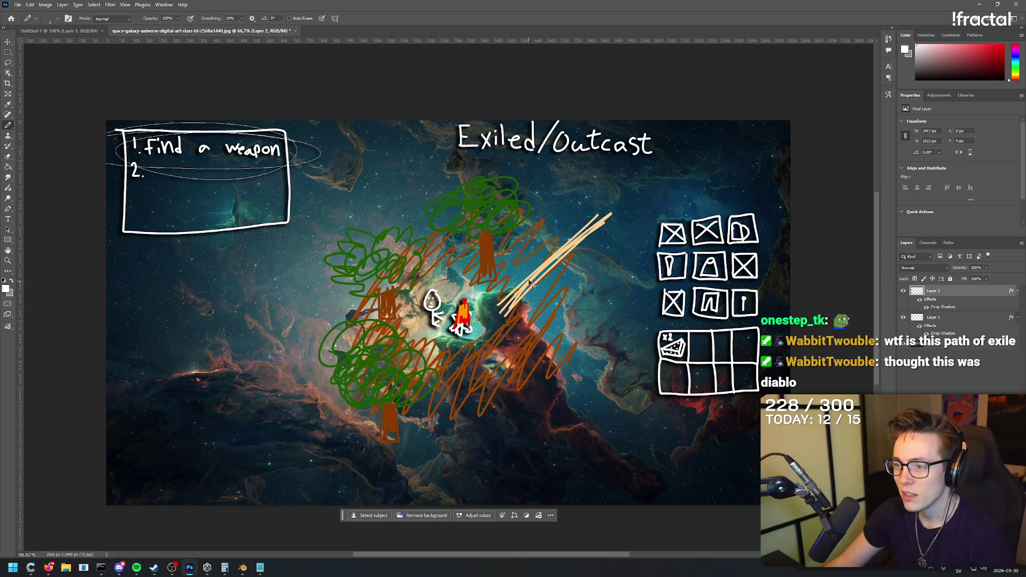
# Step: Draw and undo a white circle around 'Find a weapon', then choose File > Save As
pyautogui.moveTo(543, 257)
pyautogui.mouseDown()
pyautogui.moveTo(555, 230)
pyautogui.moveTo(535, 224)
pyautogui.moveTo(571, 222)
pyautogui.moveTo(550, 222)
pyautogui.mouseUp()
pyautogui.hotkey('ctrl', 'z')
pyautogui.hotkey('ctrl', 'z')
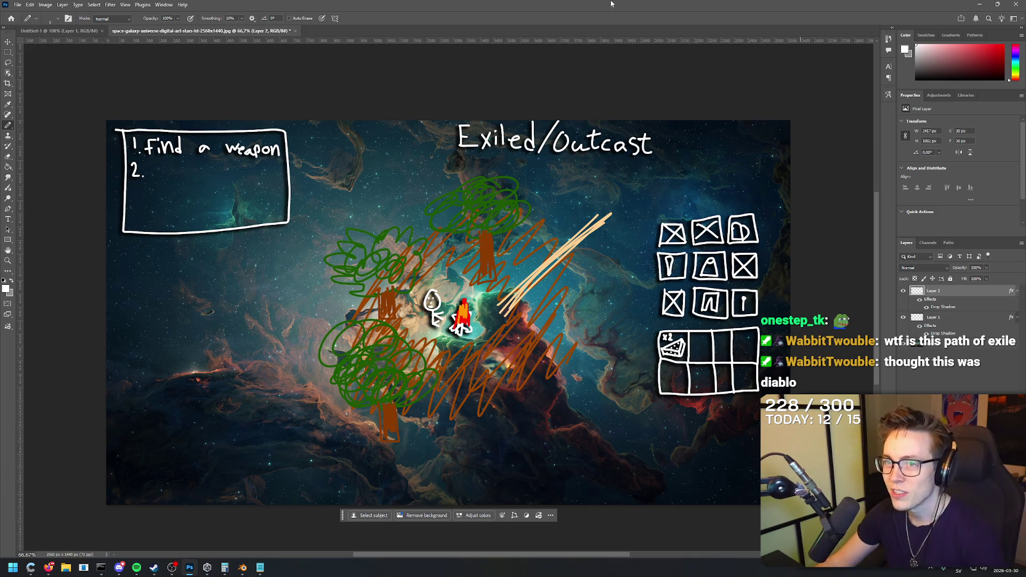
pyautogui.click(18, 5)
pyautogui.moveTo(73, 150)
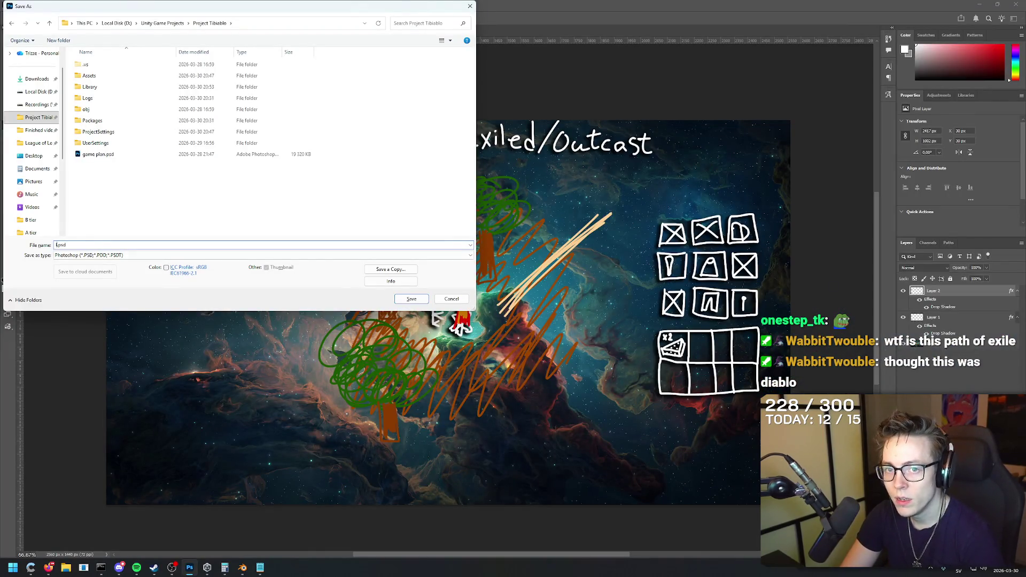
# Step: Save the sketch as lore.psd, close Untitled-1 and lore.psd, and quit Photoshop with Ctrl+Q
pyautogui.press('Return')
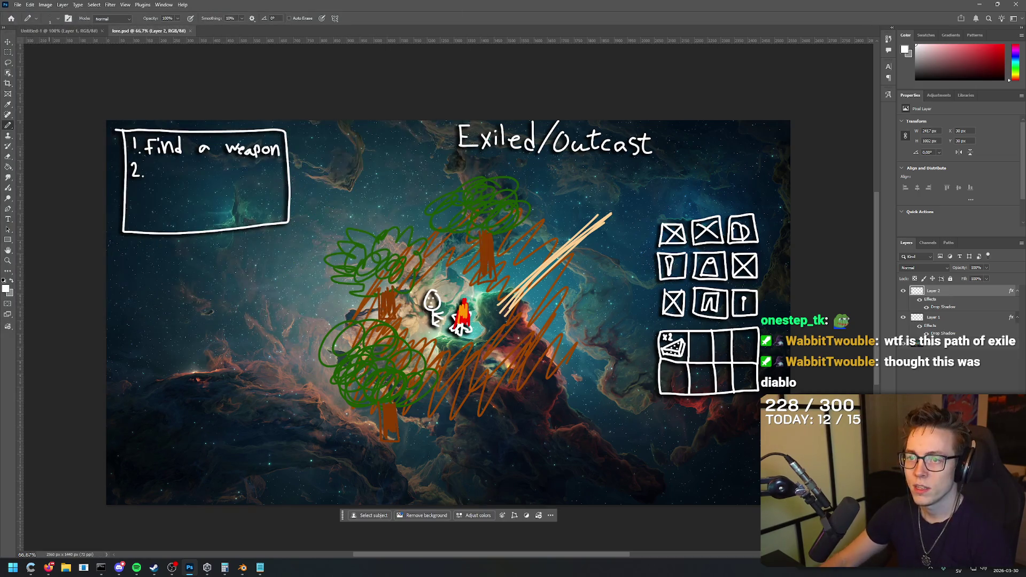
pyautogui.click(54, 30)
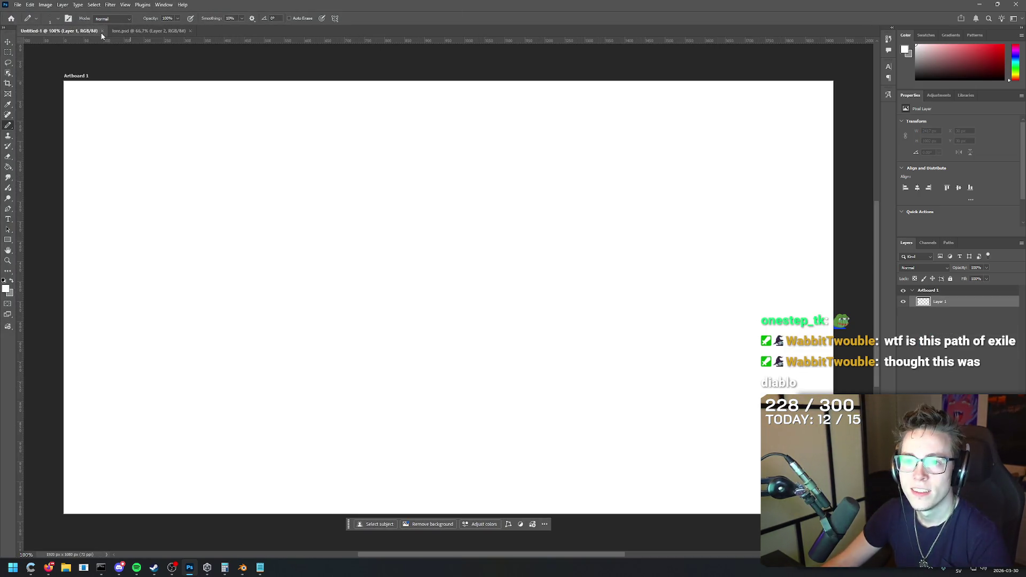
pyautogui.click(102, 31)
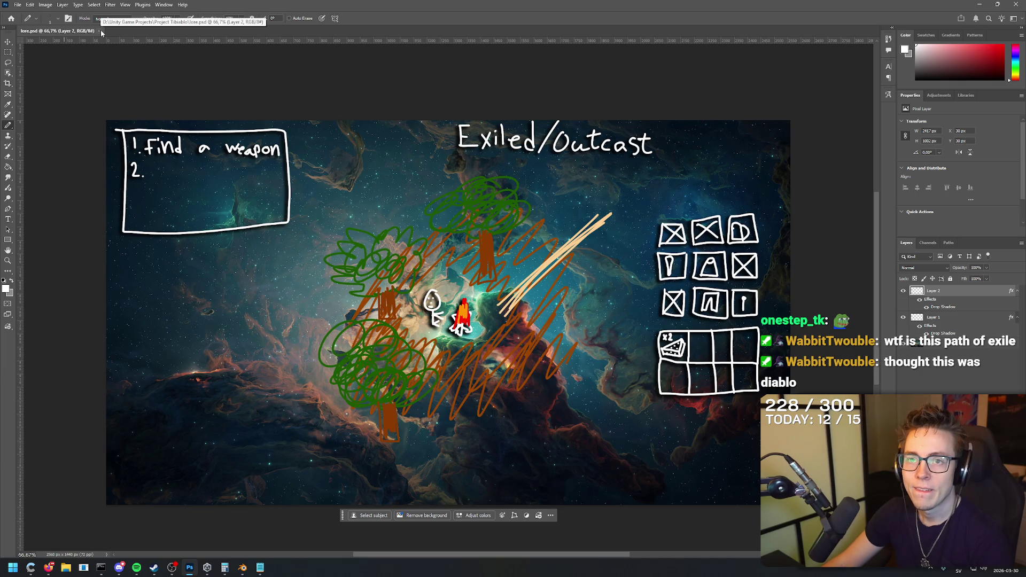
pyautogui.click(100, 31)
pyautogui.hotkey('ctrl', 'q')
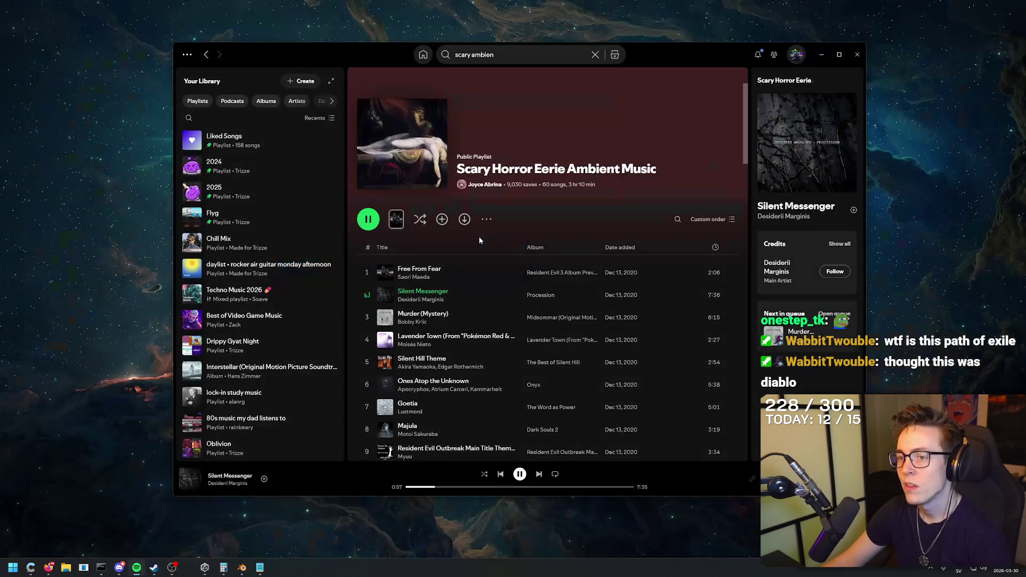
# Step: Minimize Spotify, close Notepad without saving the tutorial notes, and close Calculator
pyautogui.click(819, 55)
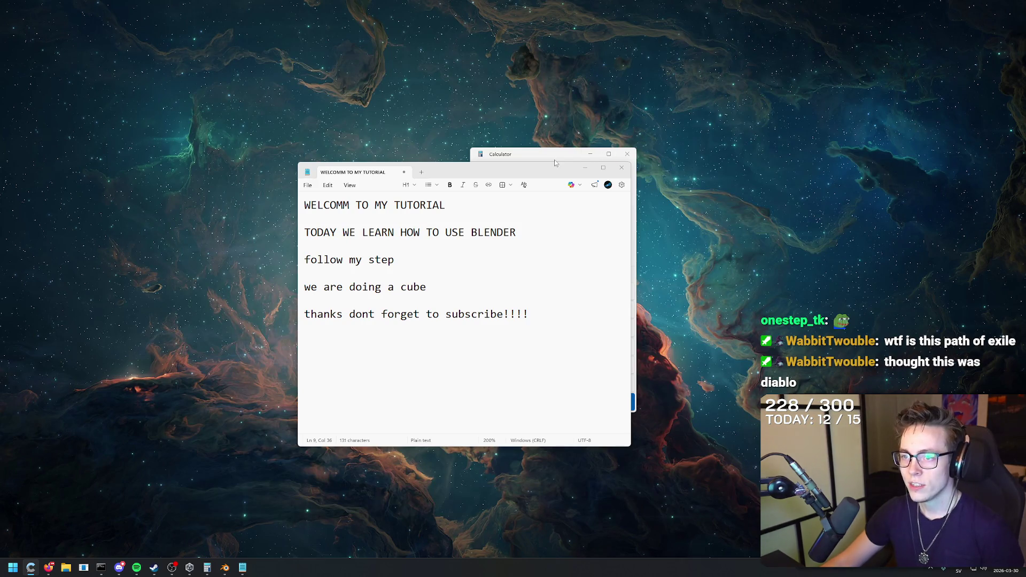
pyautogui.click(620, 168)
pyautogui.click(470, 326)
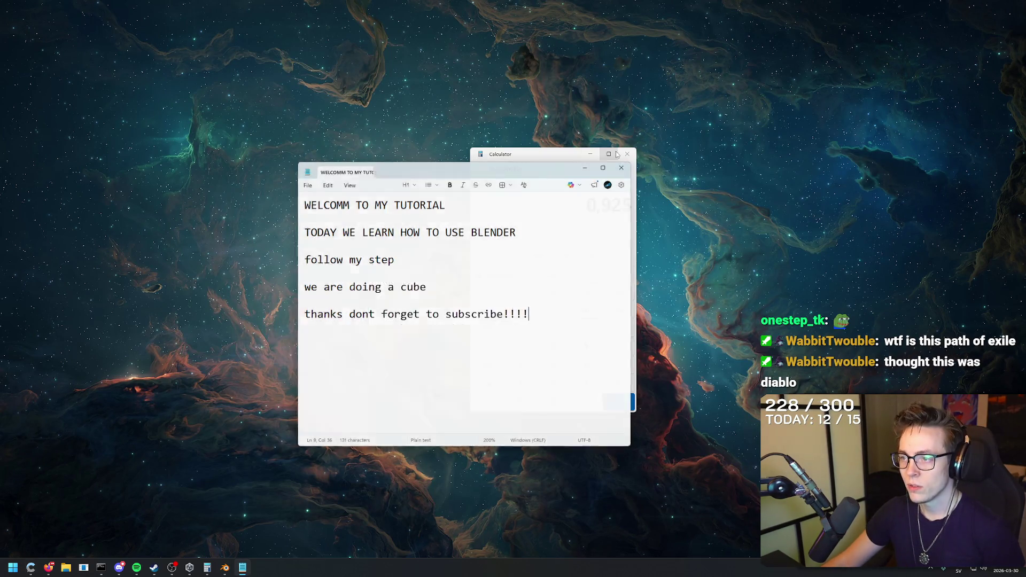
pyautogui.click(627, 154)
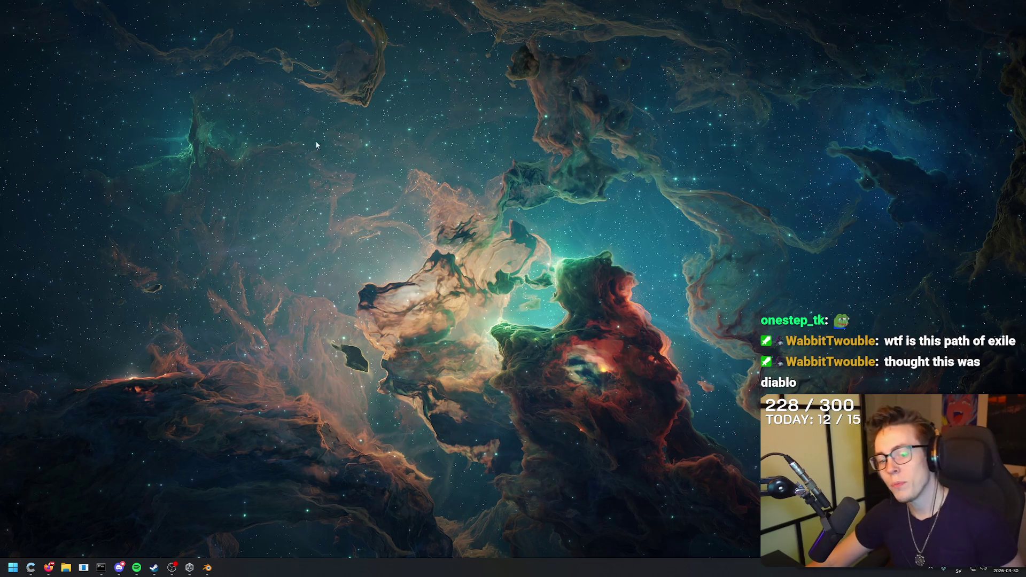